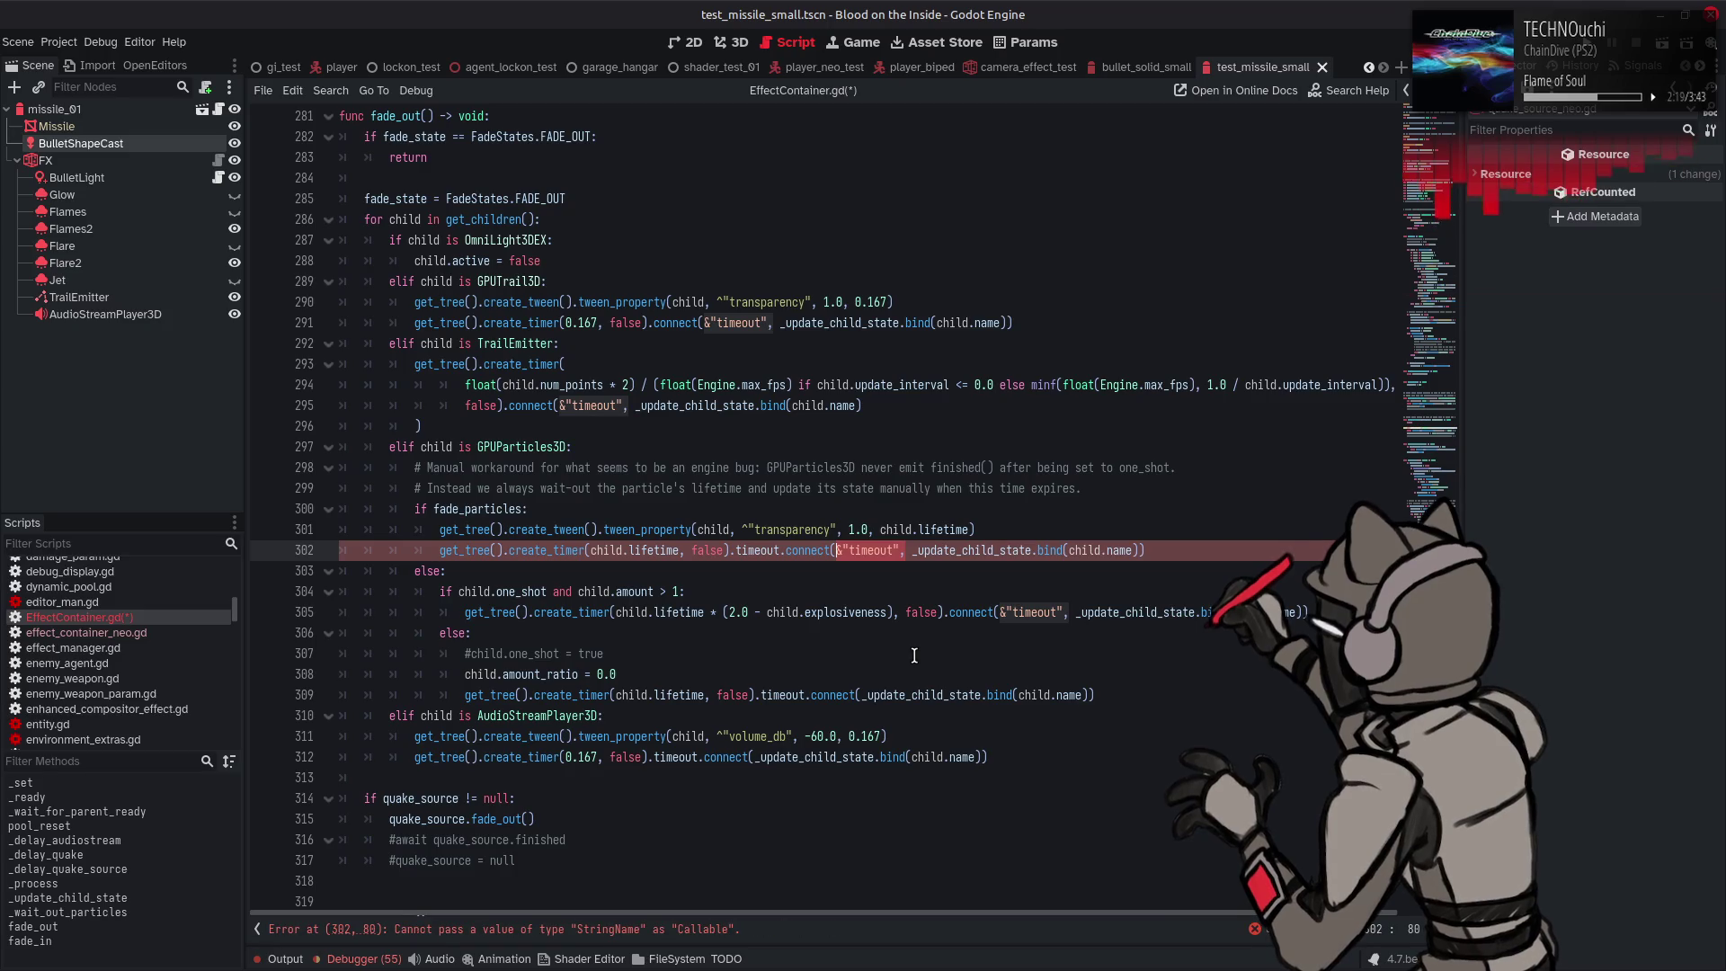
Drop the &"timeout" argument on line 302 and change line 305 to timeout.connect without it
{"action": "key", "text": "BackSpace"}
{"action": "left_click", "coordinate": [950, 614]}
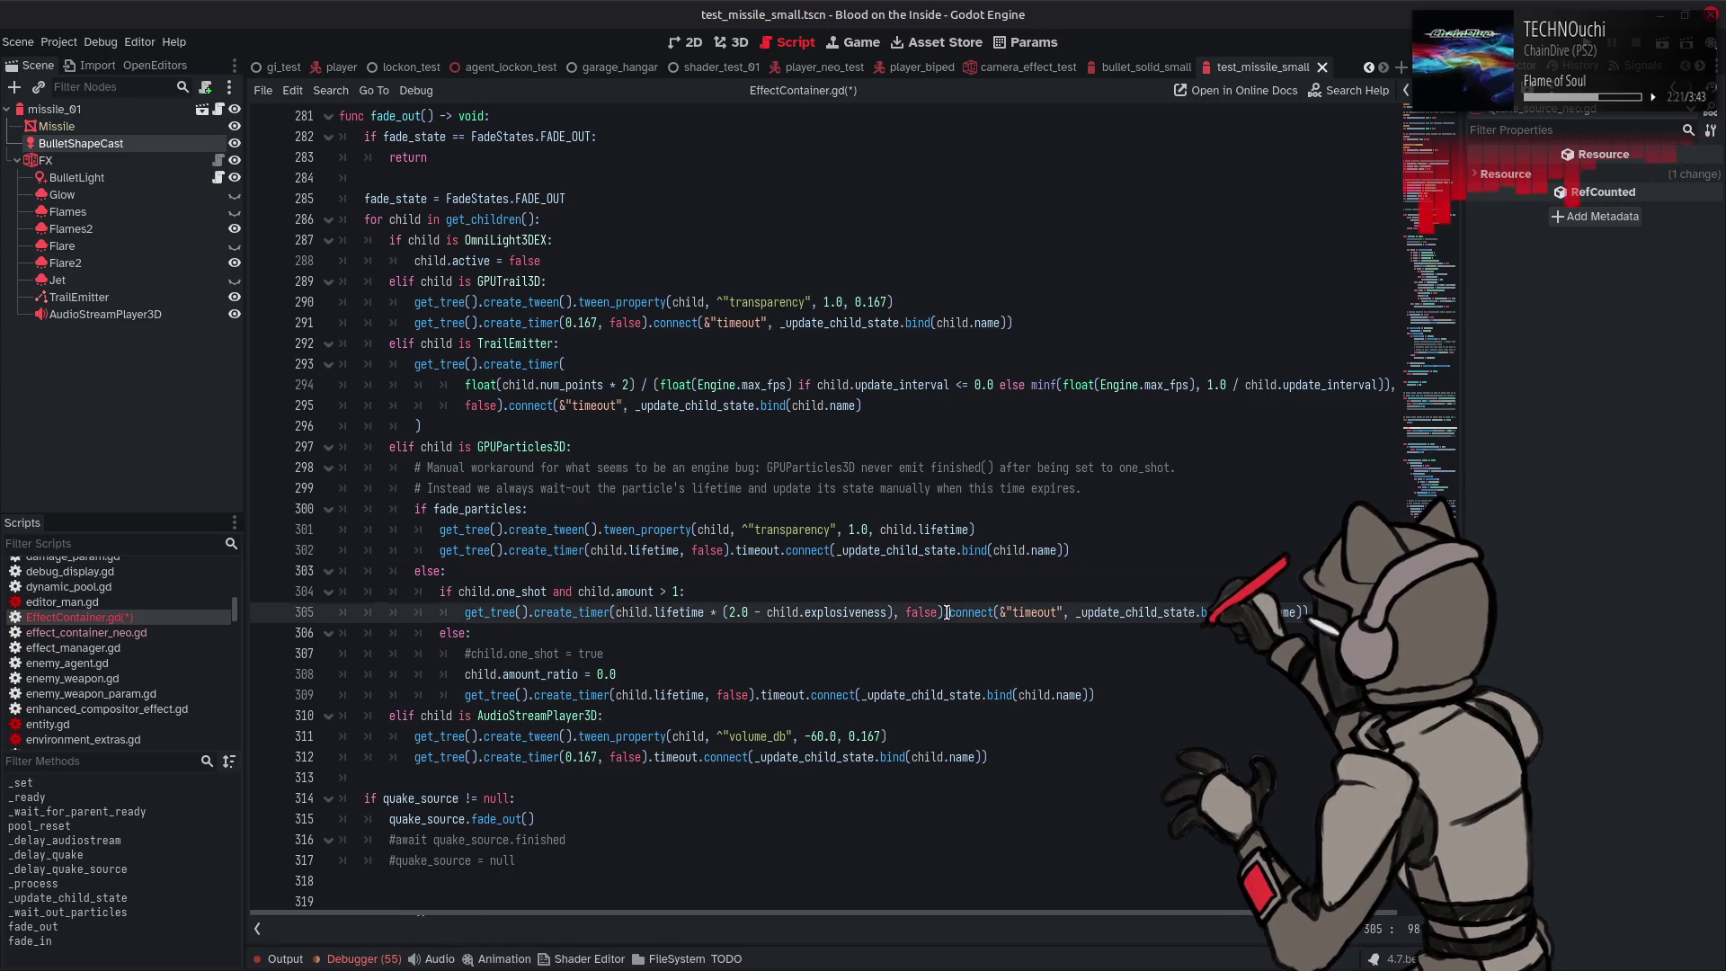
{"action": "type", "text": "timeout."}
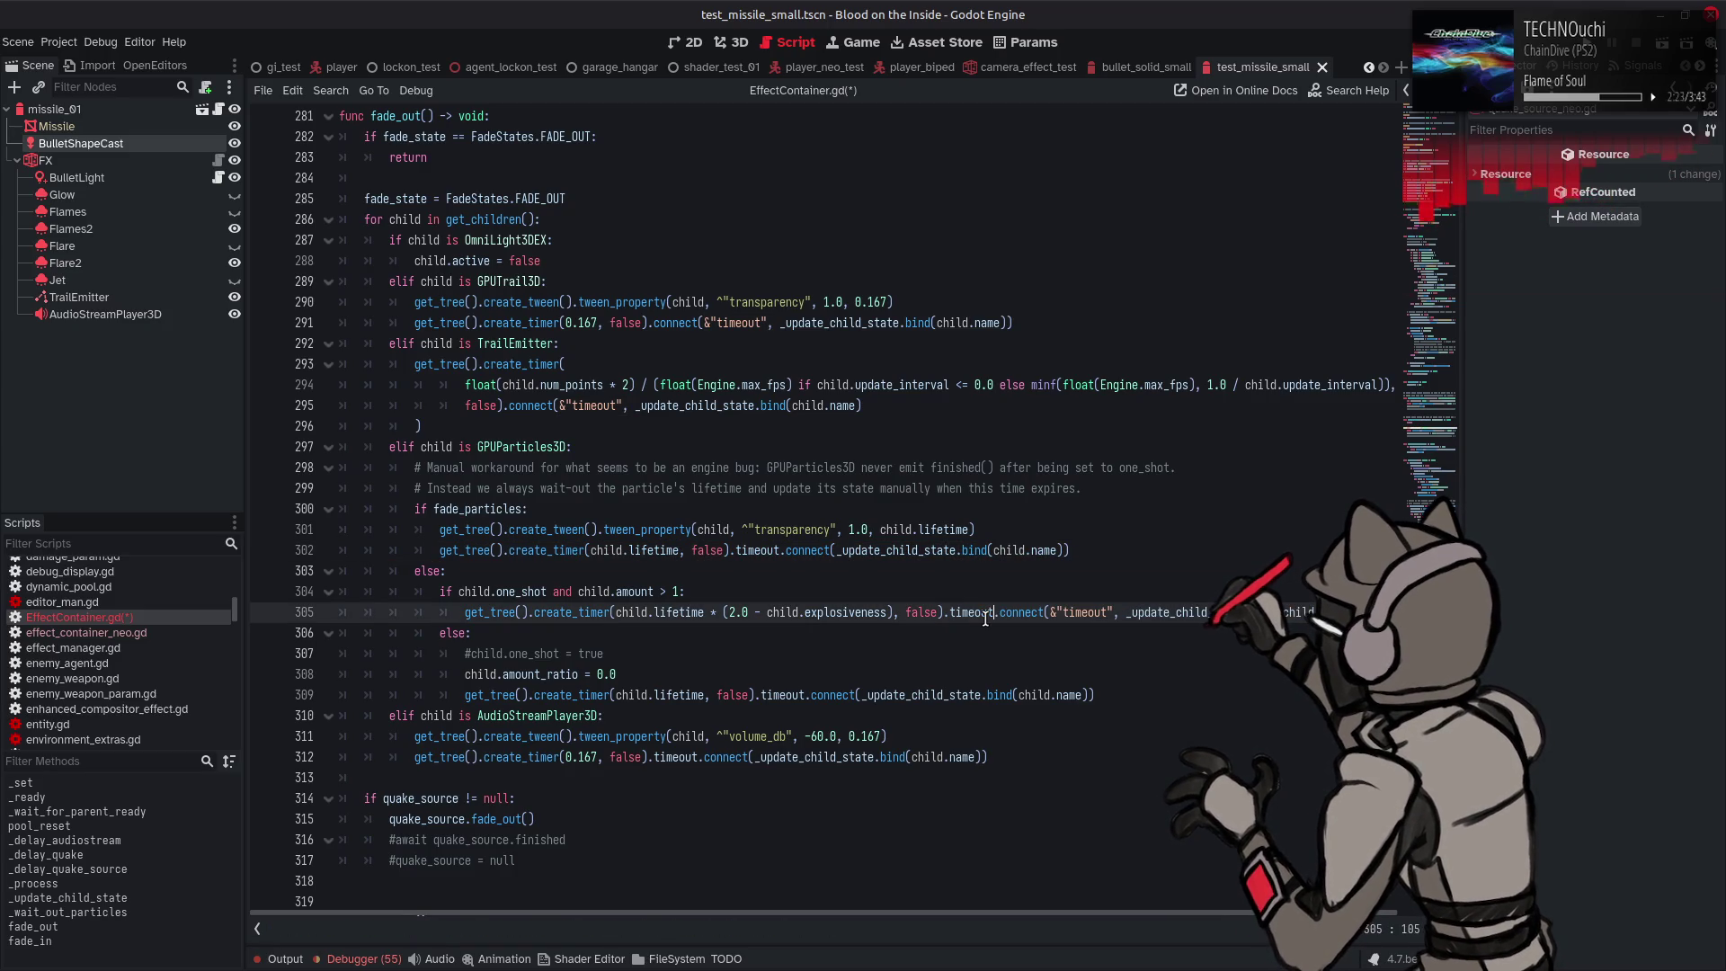
{"action": "double_click", "coordinate": [1092, 612]}
{"action": "key", "text": "BackSpace"}
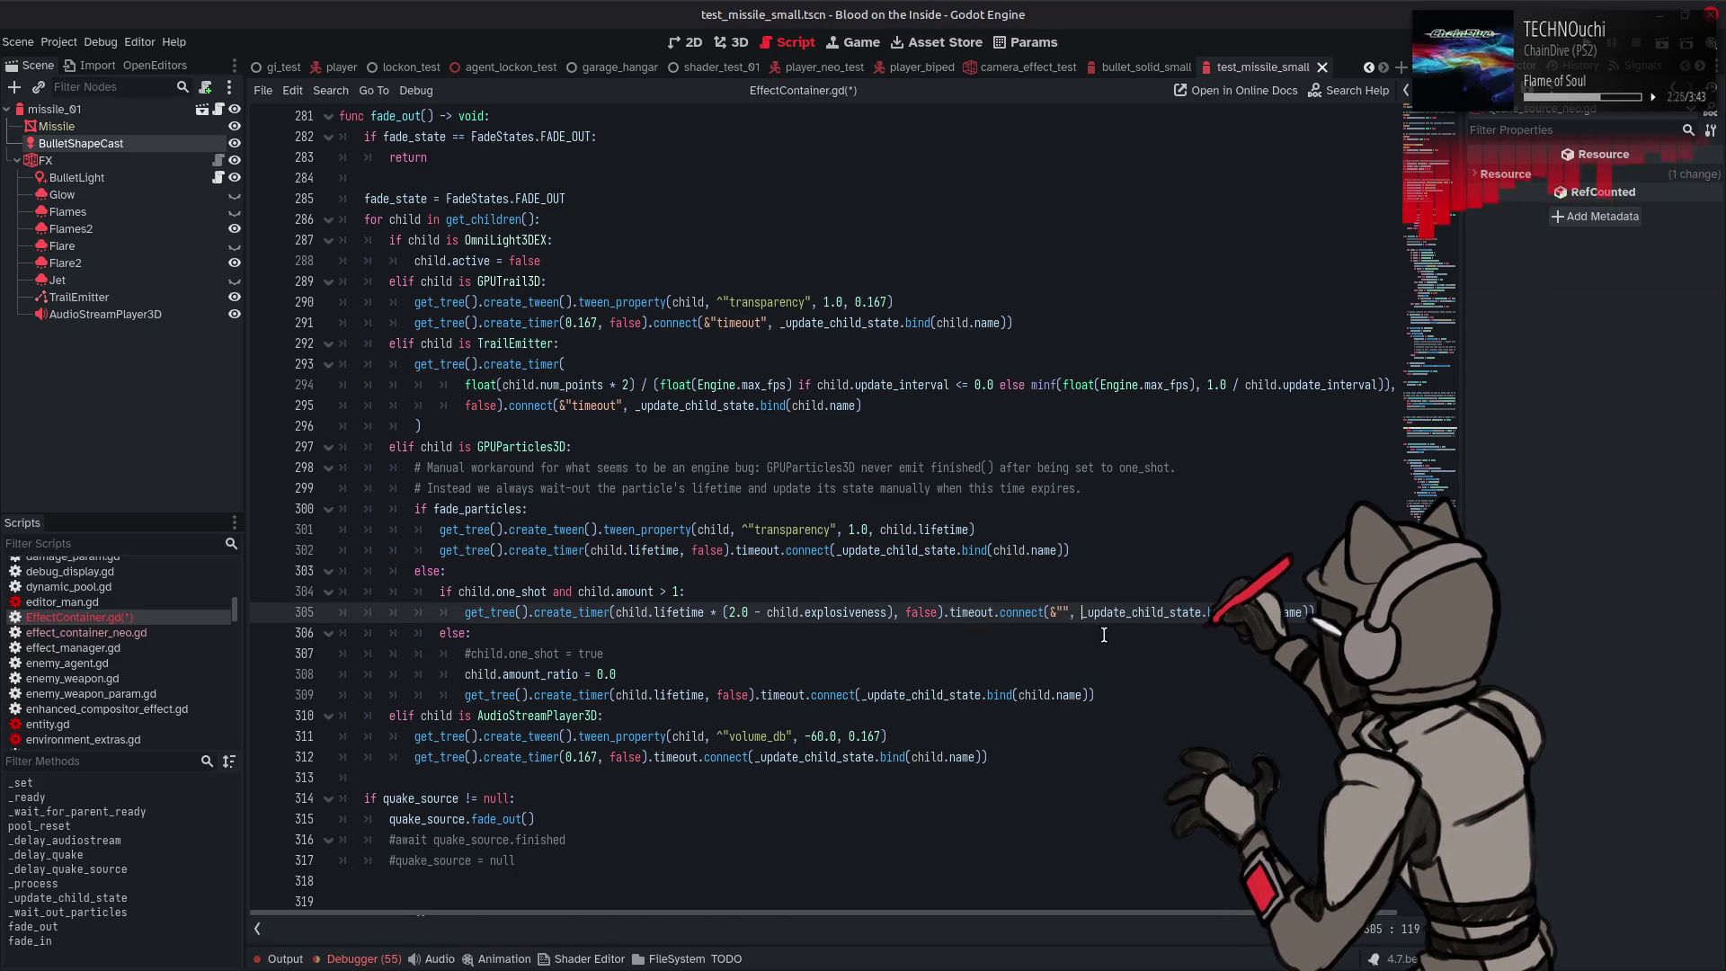
{"action": "key", "text": "BackSpace"}
{"action": "key", "text": "BackSpace"}
{"action": "key", "text": "BackSpace"}
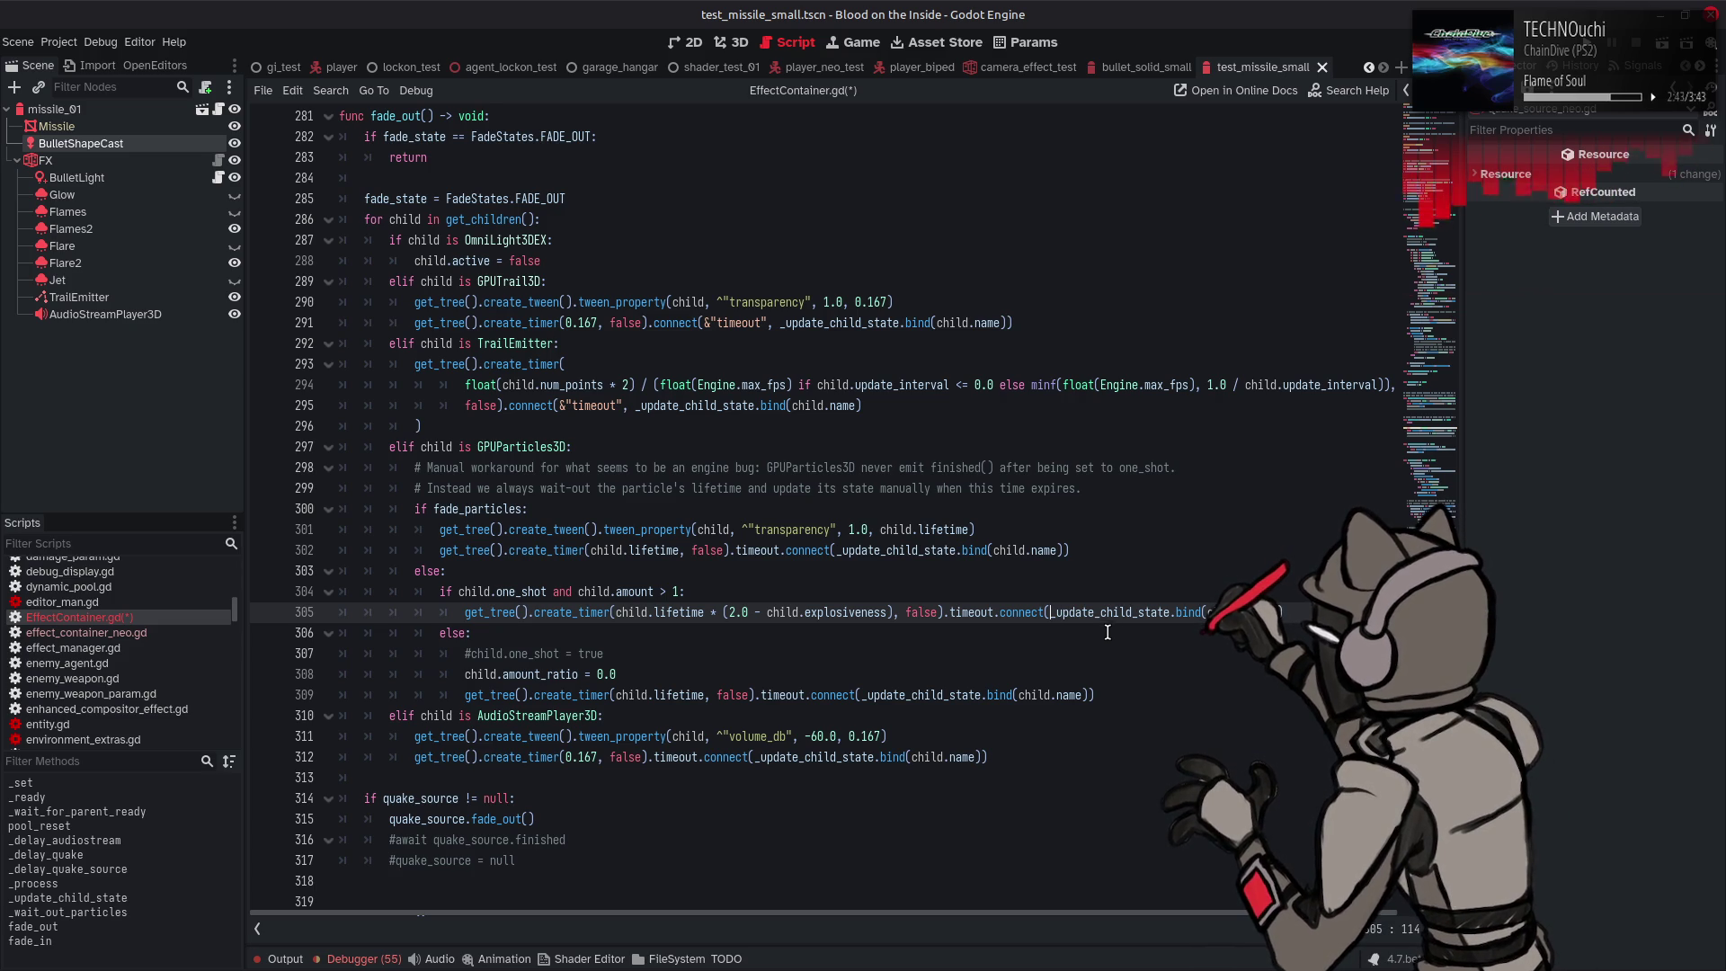
Rewrite line 291 to .timeout.connect(_update_child_state.bind(child.name)), removing the quoted timeout argument
{"action": "double_click", "coordinate": [737, 329]}
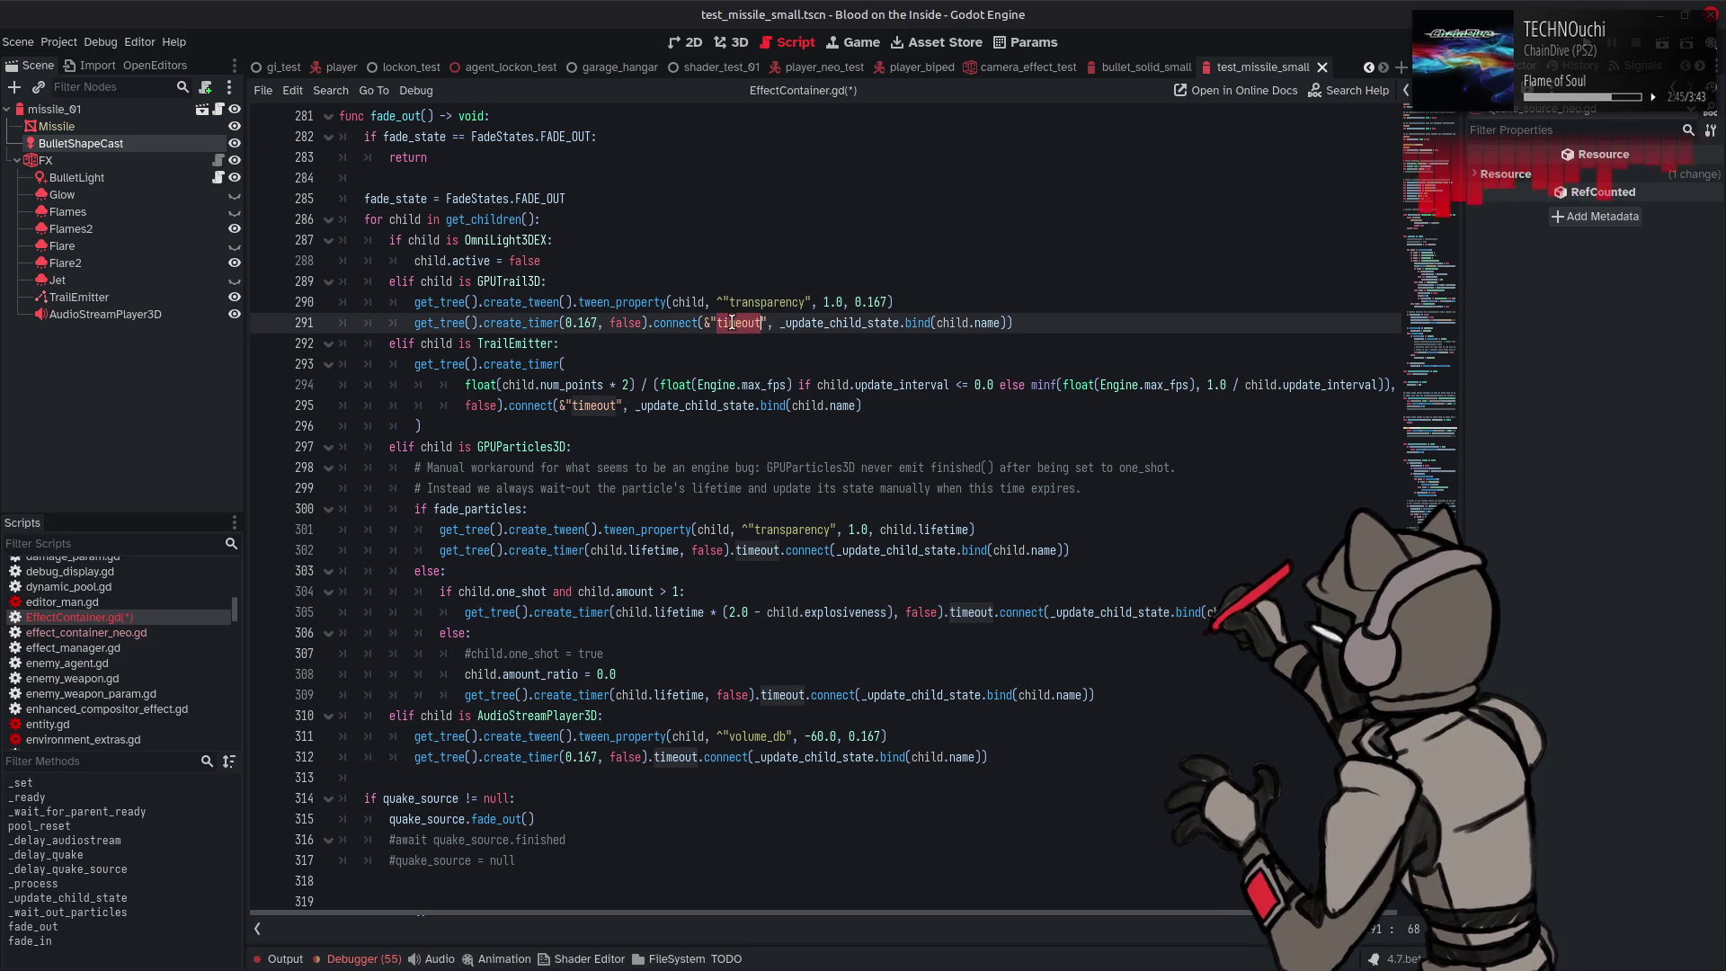
{"action": "left_click", "coordinate": [711, 324]}
{"action": "type", "text": ".timeout"}
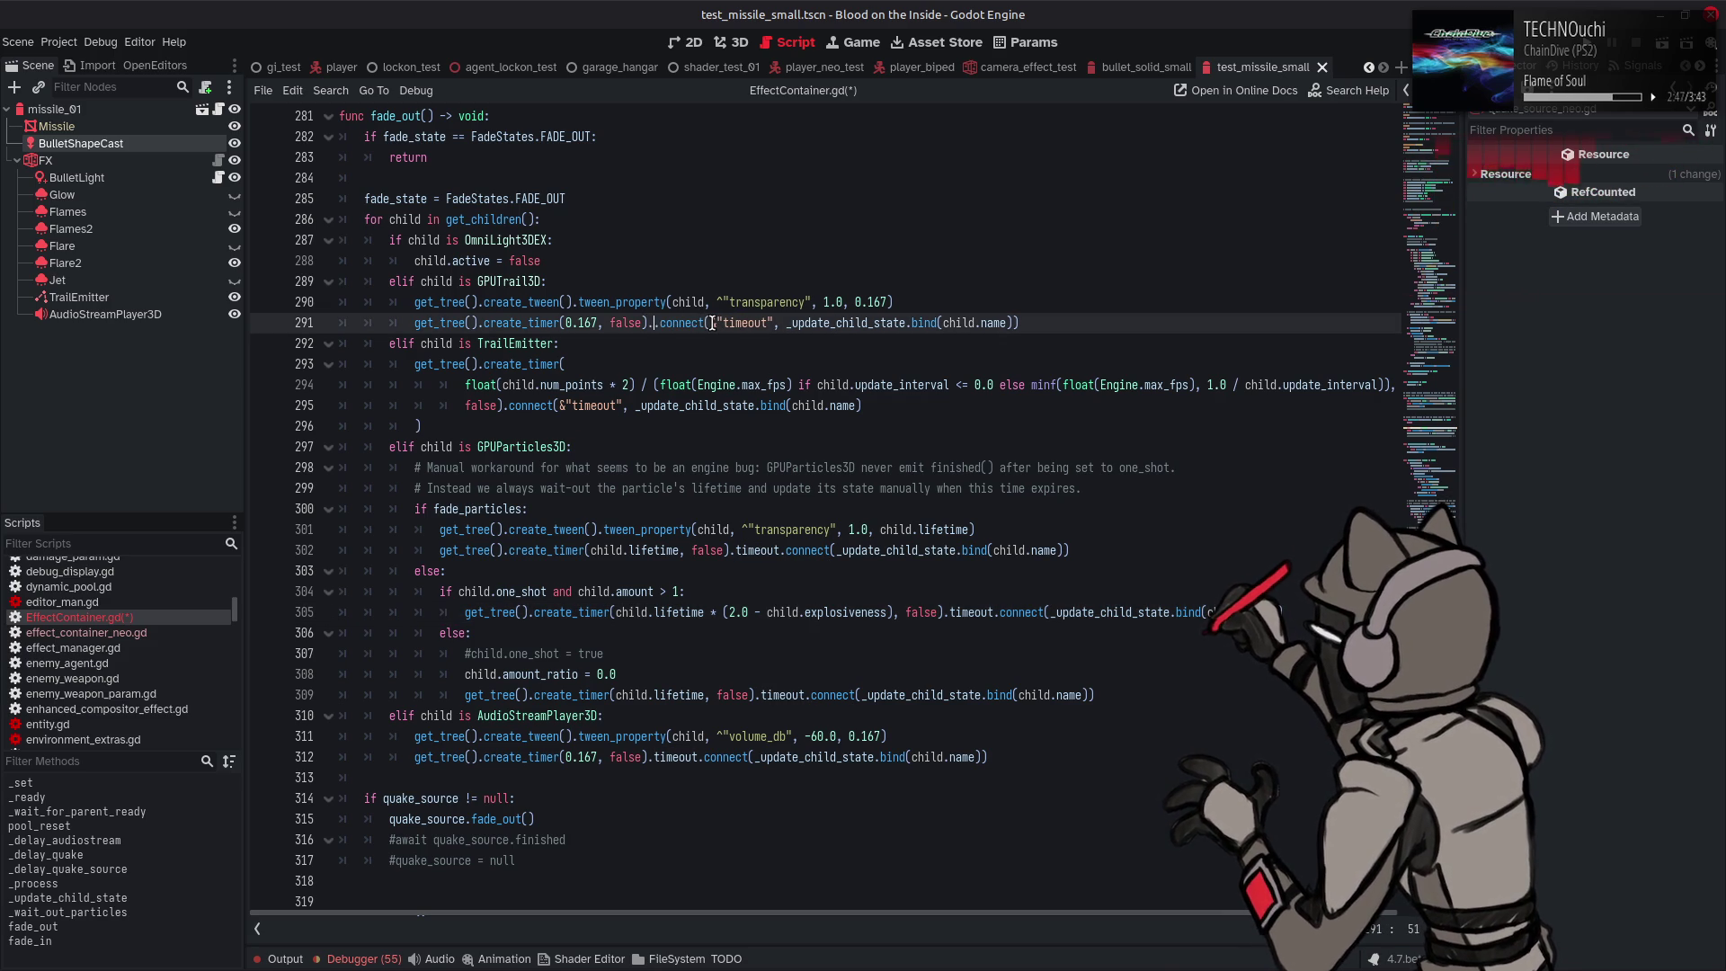
{"action": "left_click", "coordinate": [812, 325]}
{"action": "key", "text": "BackSpace"}
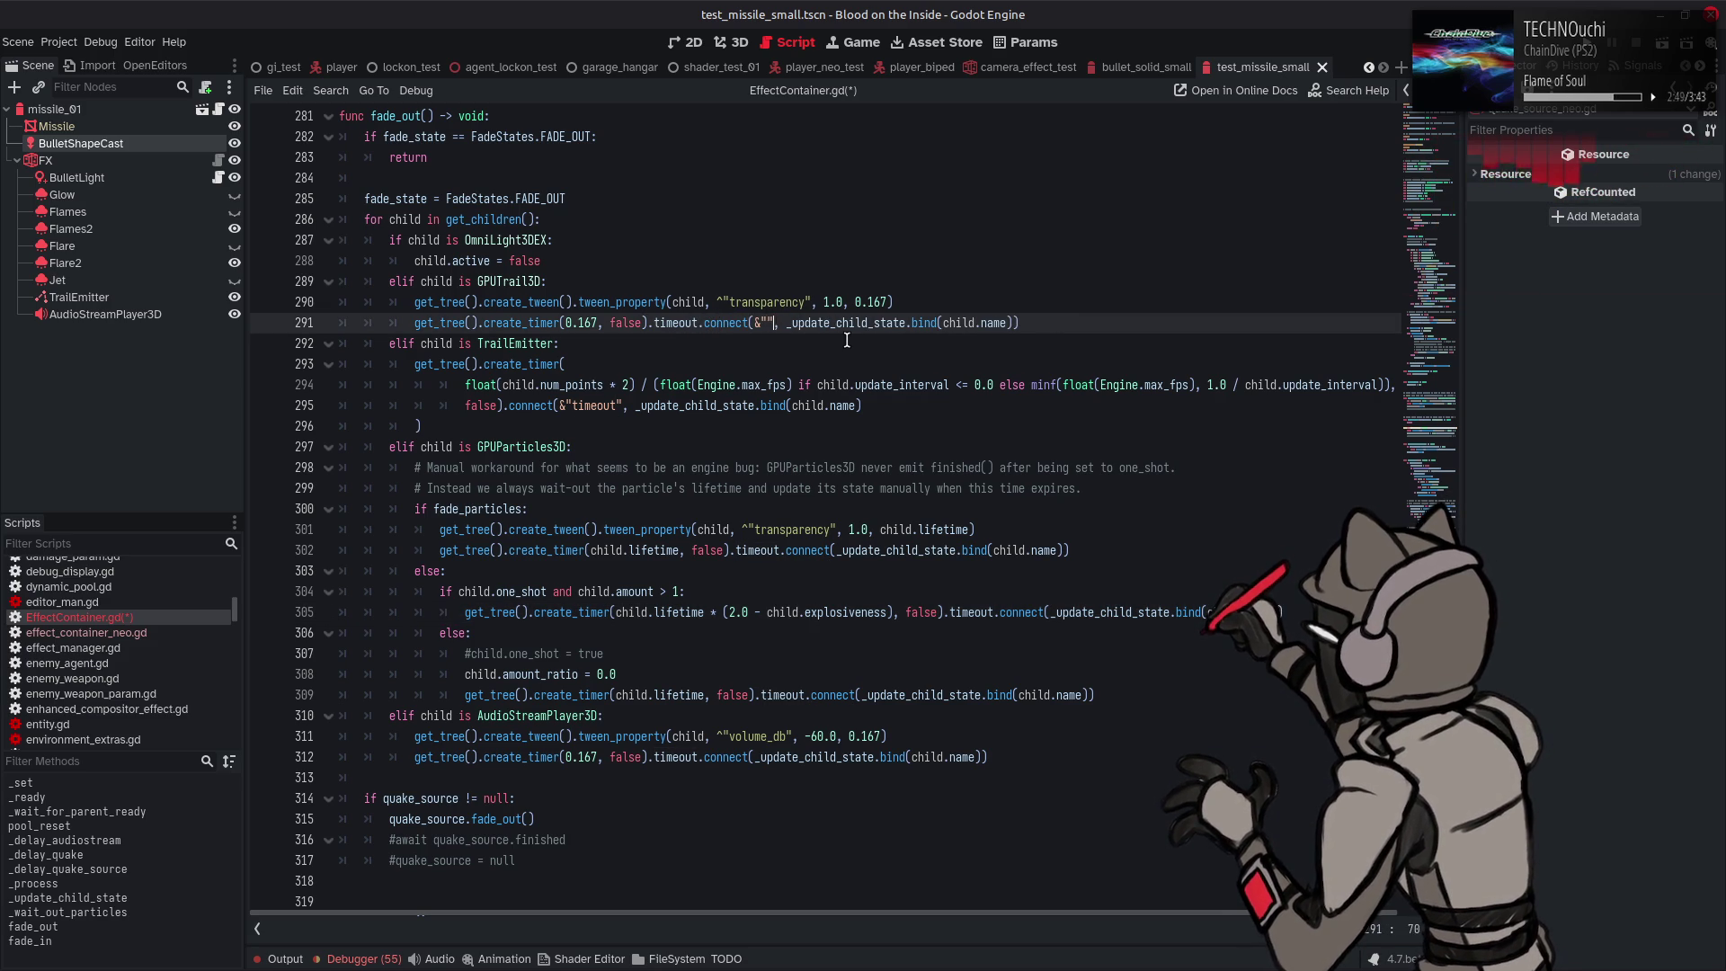
{"action": "key", "text": "BackSpace"}
{"action": "key", "text": "Delete"}
{"action": "key", "text": "Delete"}
{"action": "key", "text": "BackSpace"}
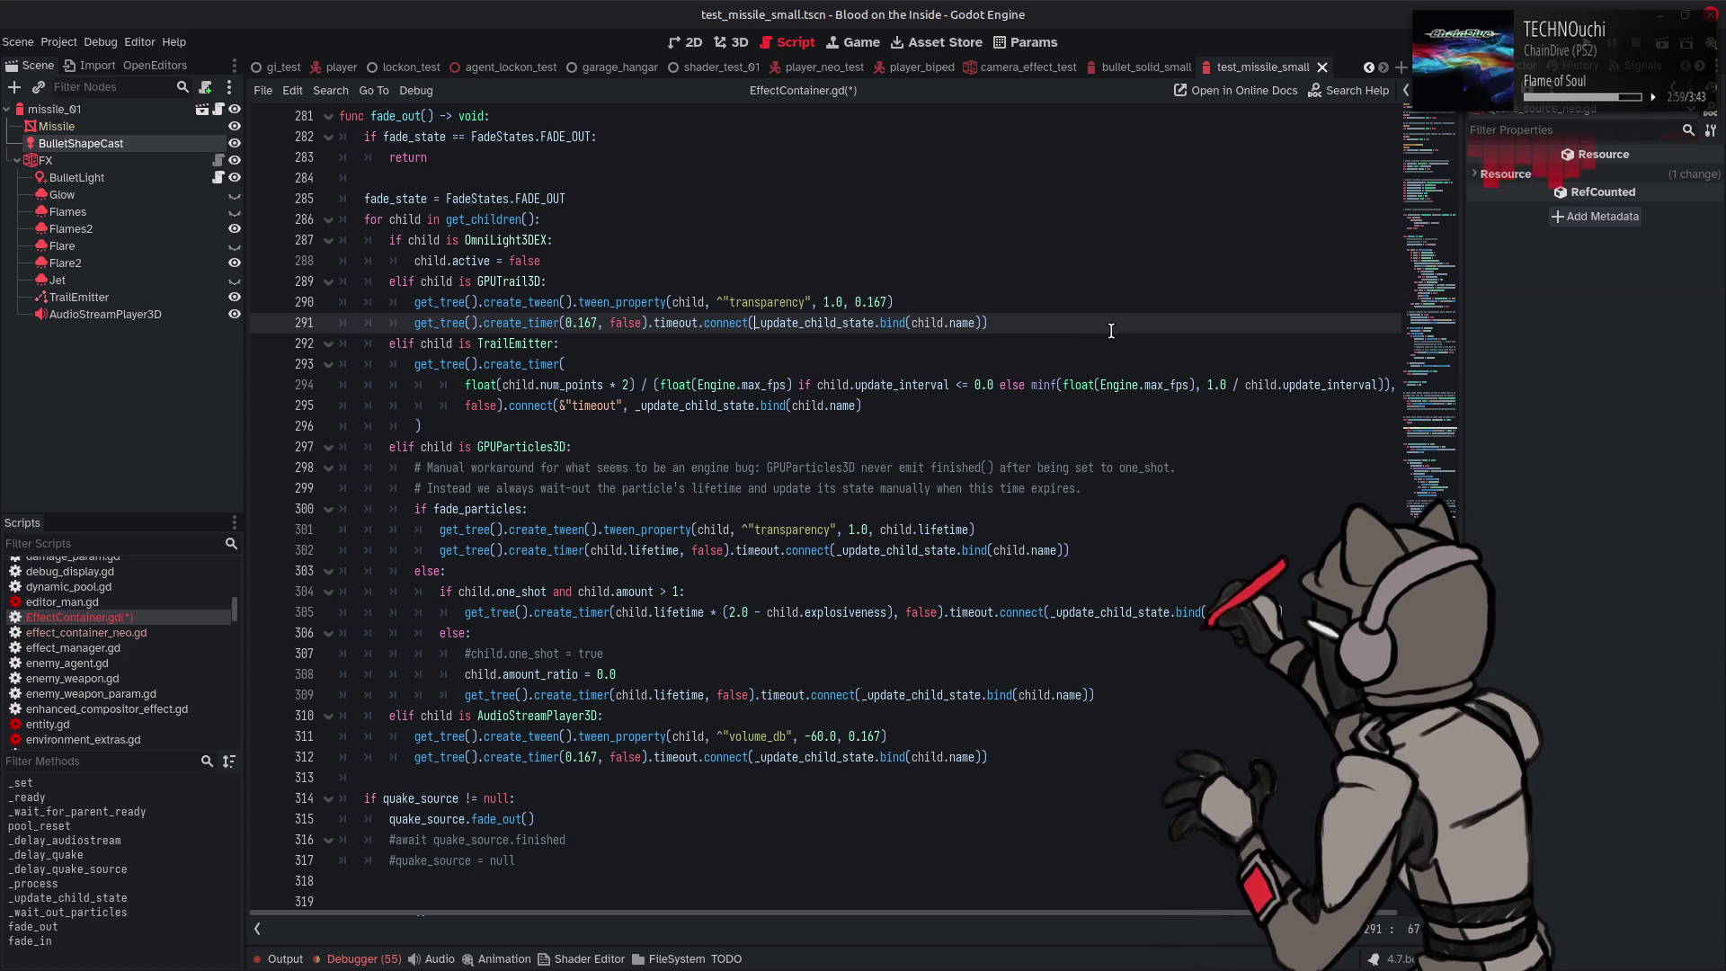
Rewrite line 295 the same way, inserting .timeout and deleting the &"timeout" argument
{"action": "left_click", "coordinate": [592, 406]}
{"action": "left_click", "coordinate": [509, 407]}
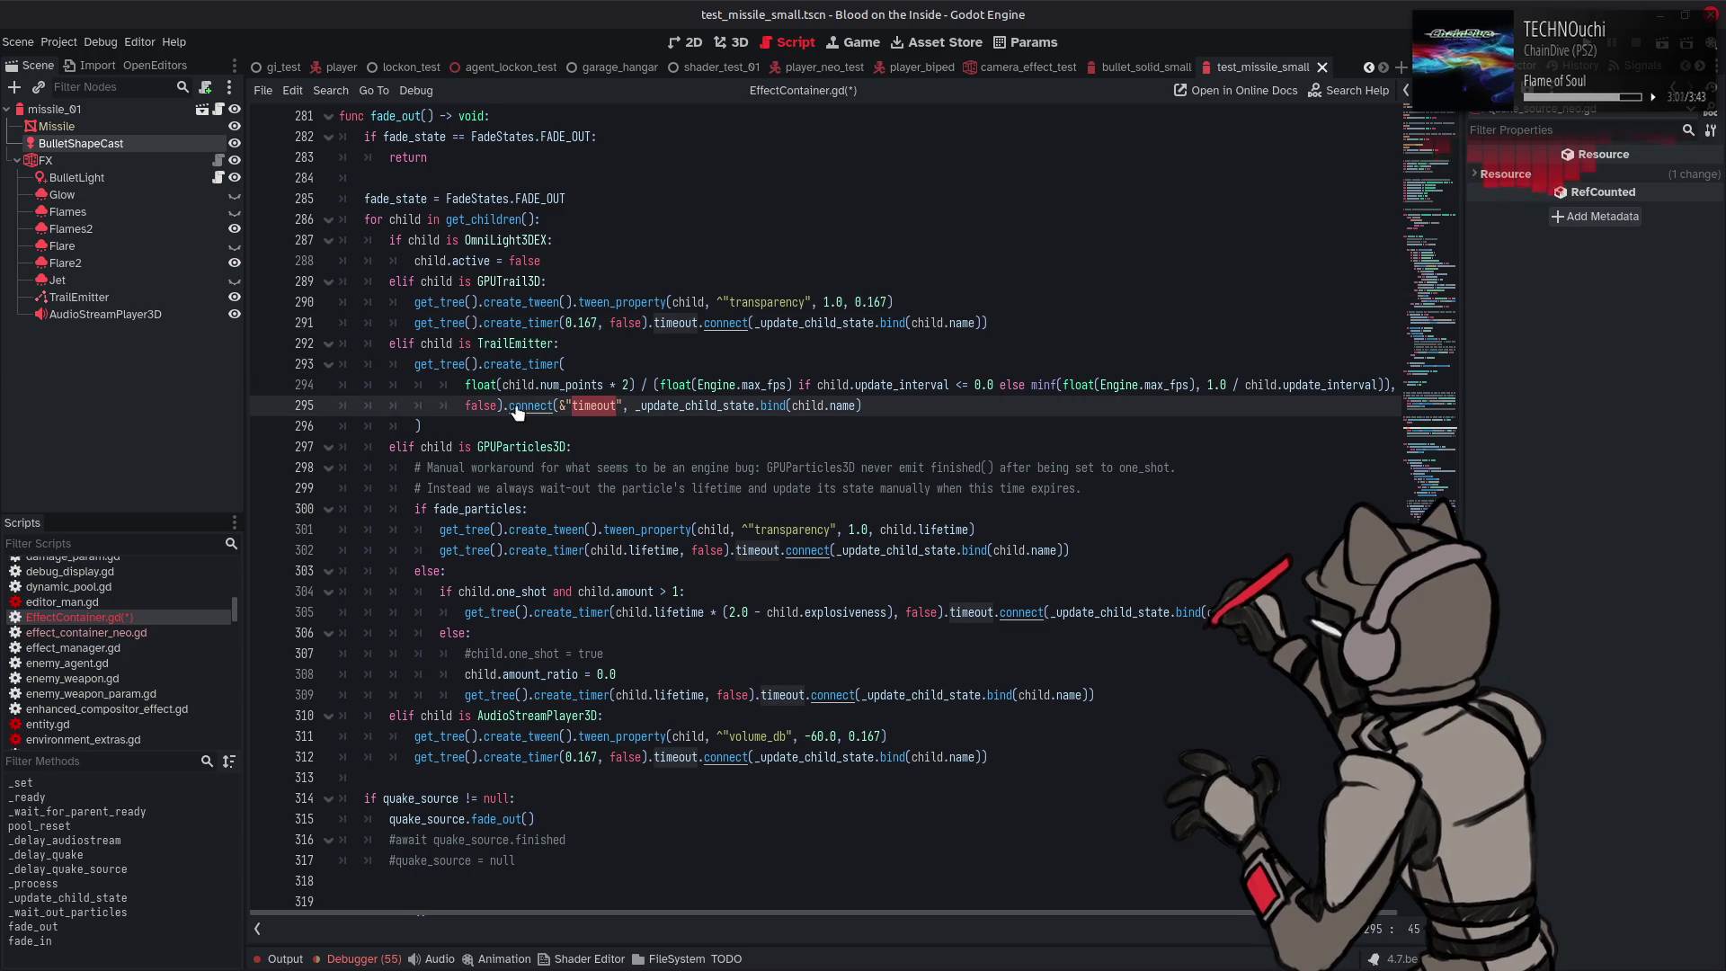
{"action": "type", "text": ".timeout"}
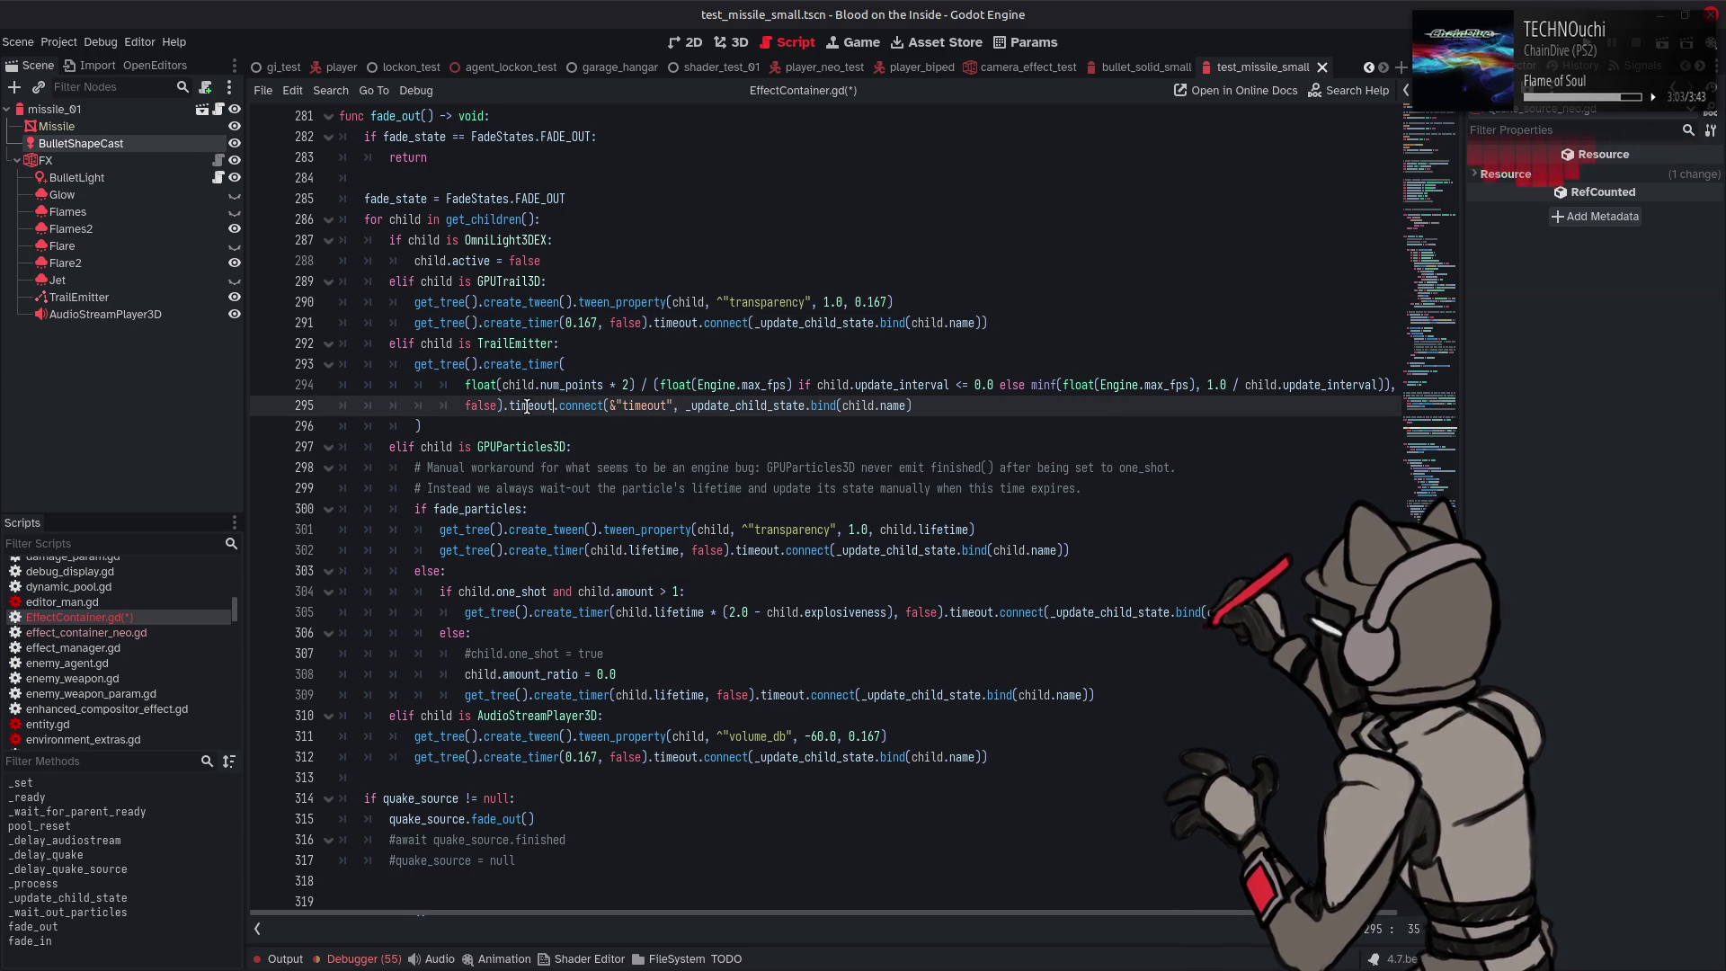
{"action": "left_click_drag", "start_coordinate": [615, 406], "coordinate": [669, 410]}
{"action": "key", "text": "BackSpace"}
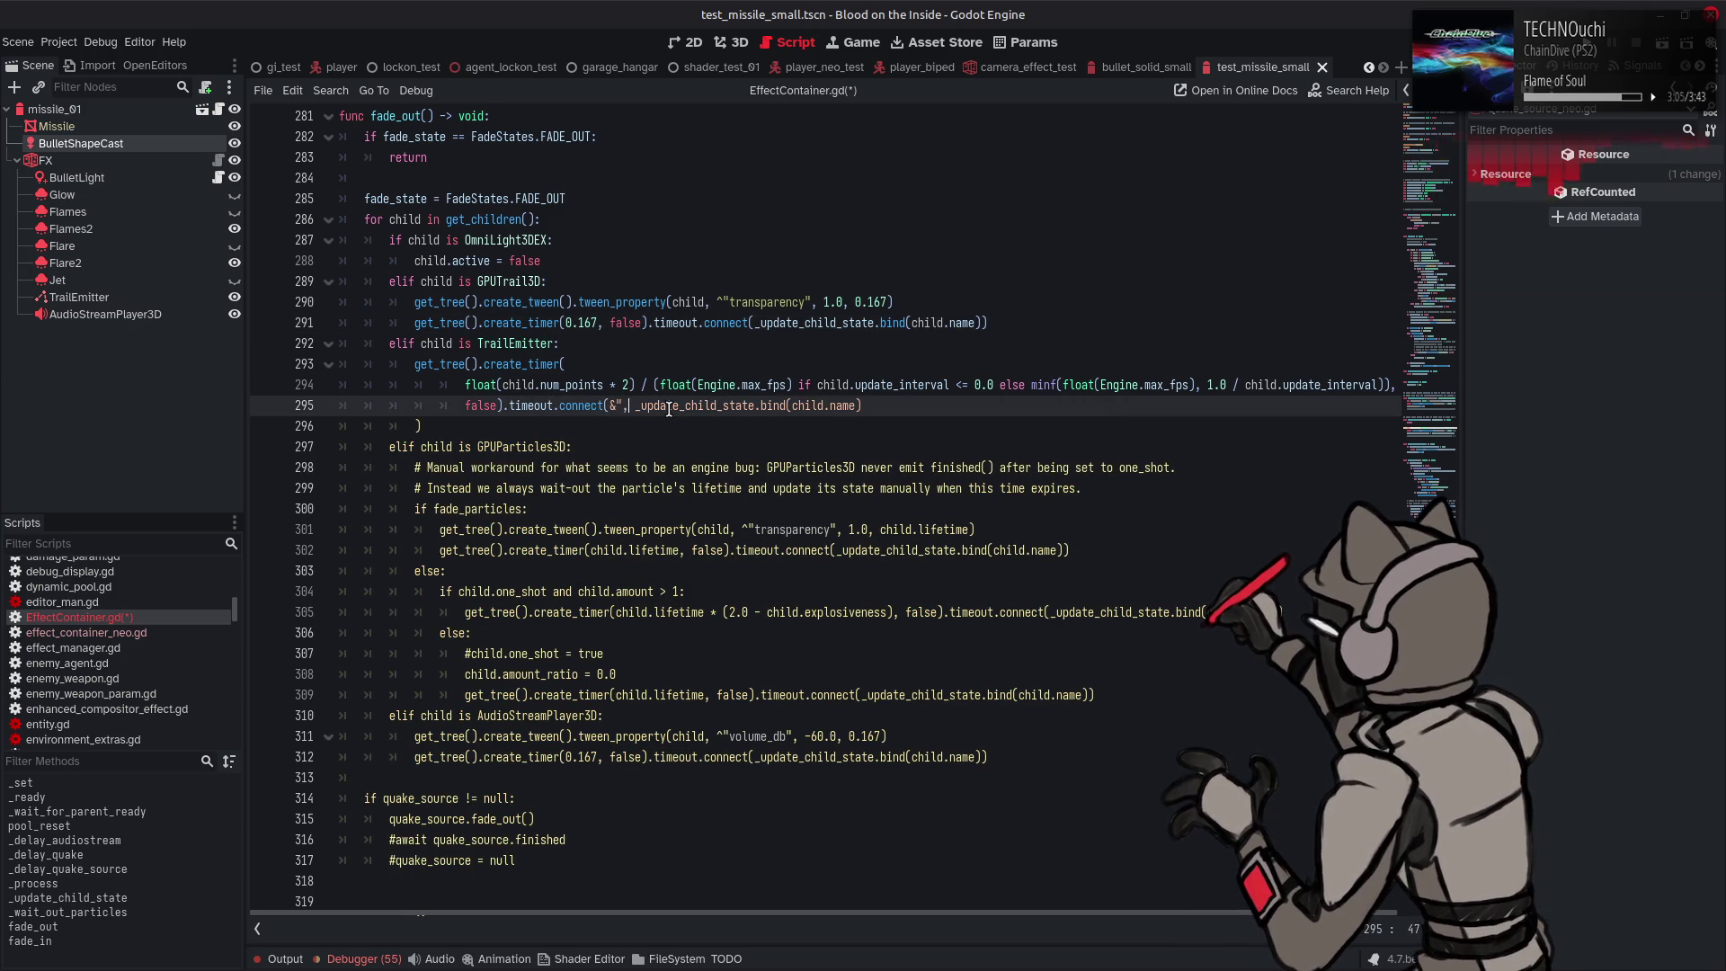
{"action": "key", "text": "Delete"}
{"action": "key", "text": "Delete"}
{"action": "key", "text": "Delete"}
{"action": "key", "text": "BackSpace"}
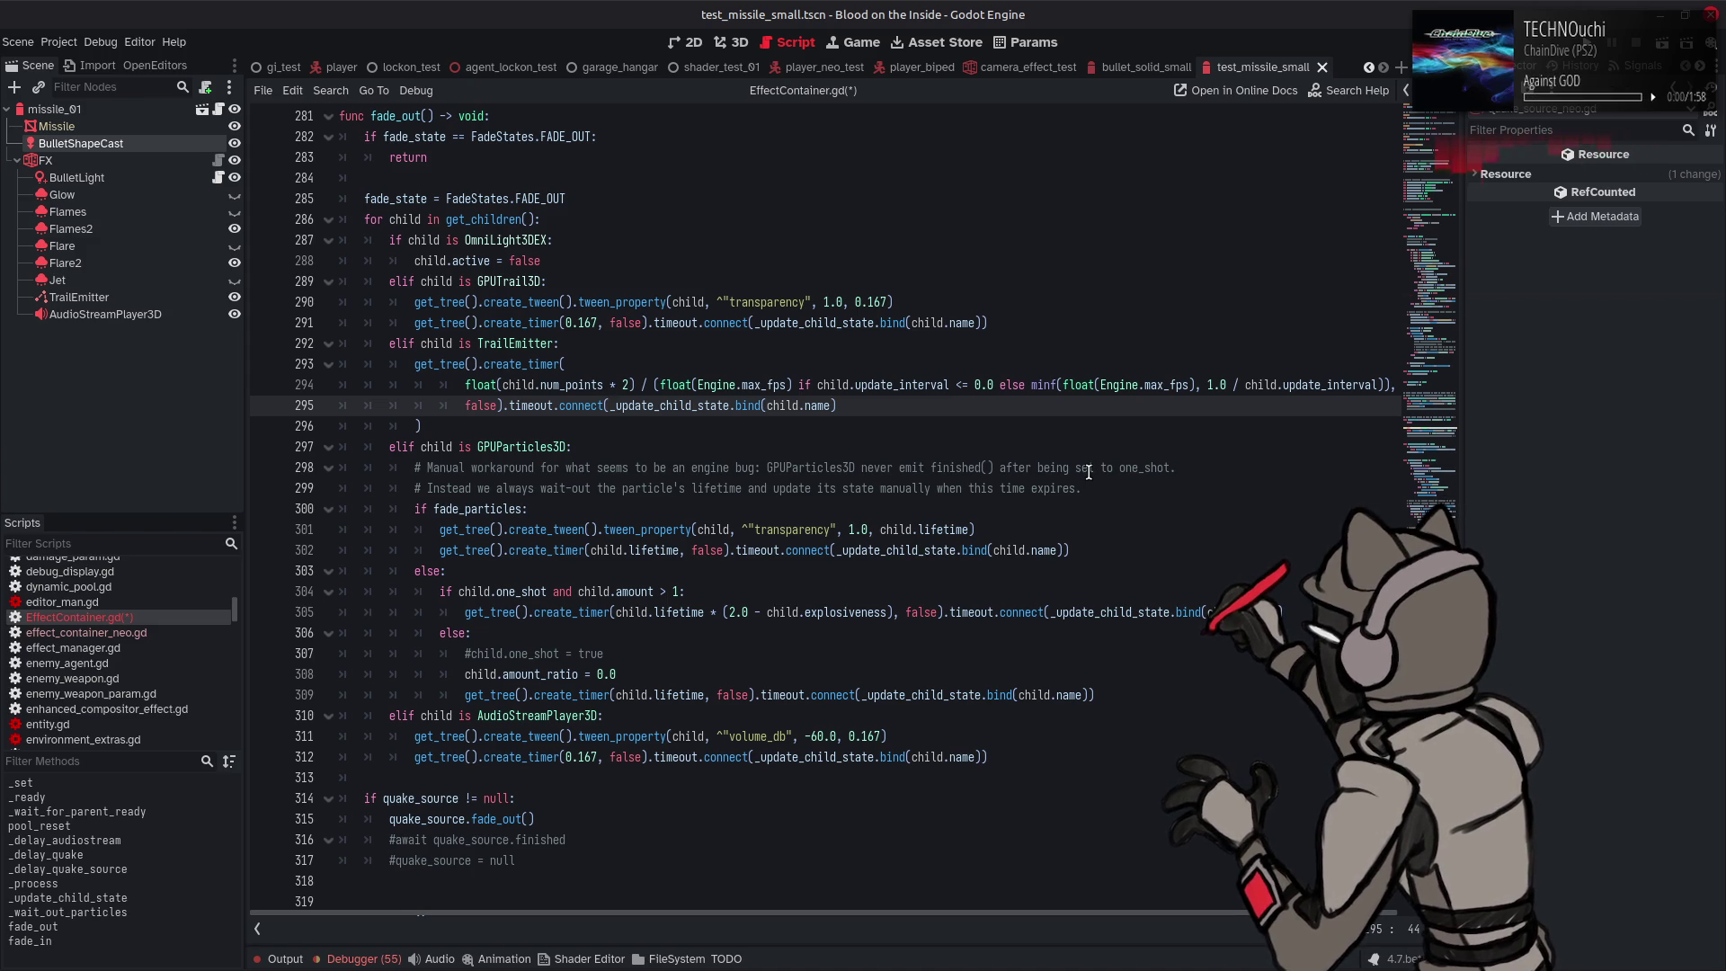
Save EffectContainer.gd with Ctrl+S
{"action": "key", "text": "ctrl+s"}
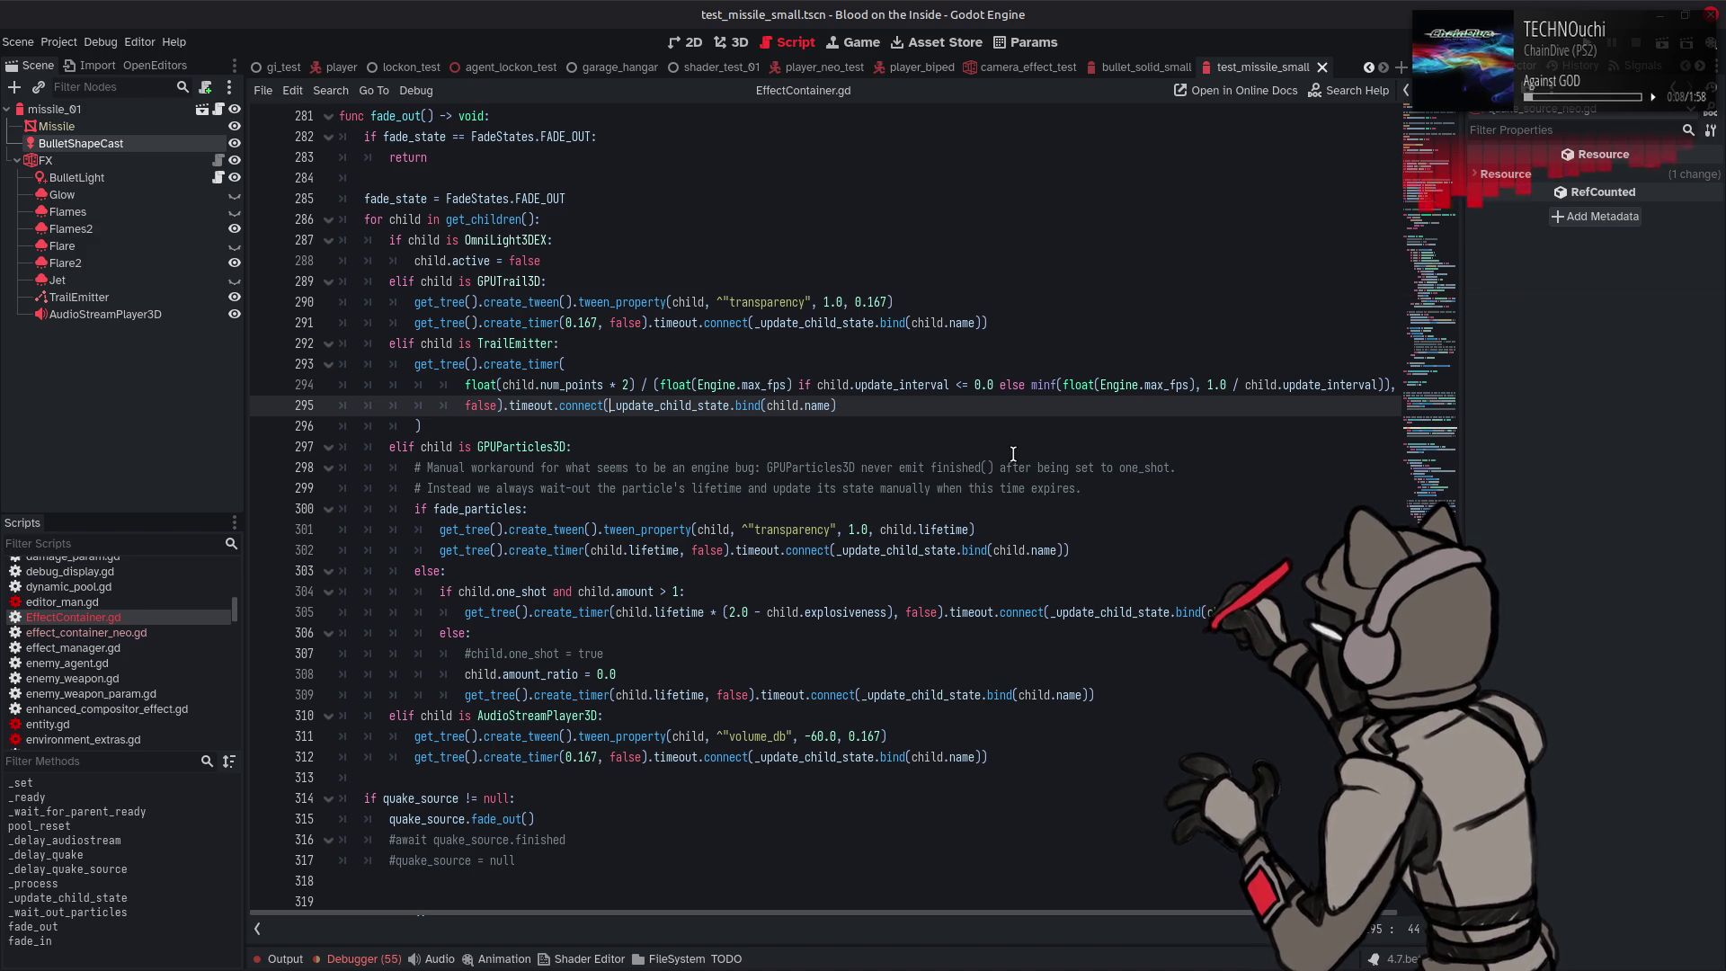
Save the test_missile_small scene and script again, then review the timeout.connect calls in fade_out()
{"action": "scroll", "coordinate": [1013, 453], "scroll_direction": "down", "scroll_amount": 2}
{"action": "left_click", "coordinate": [1089, 636]}
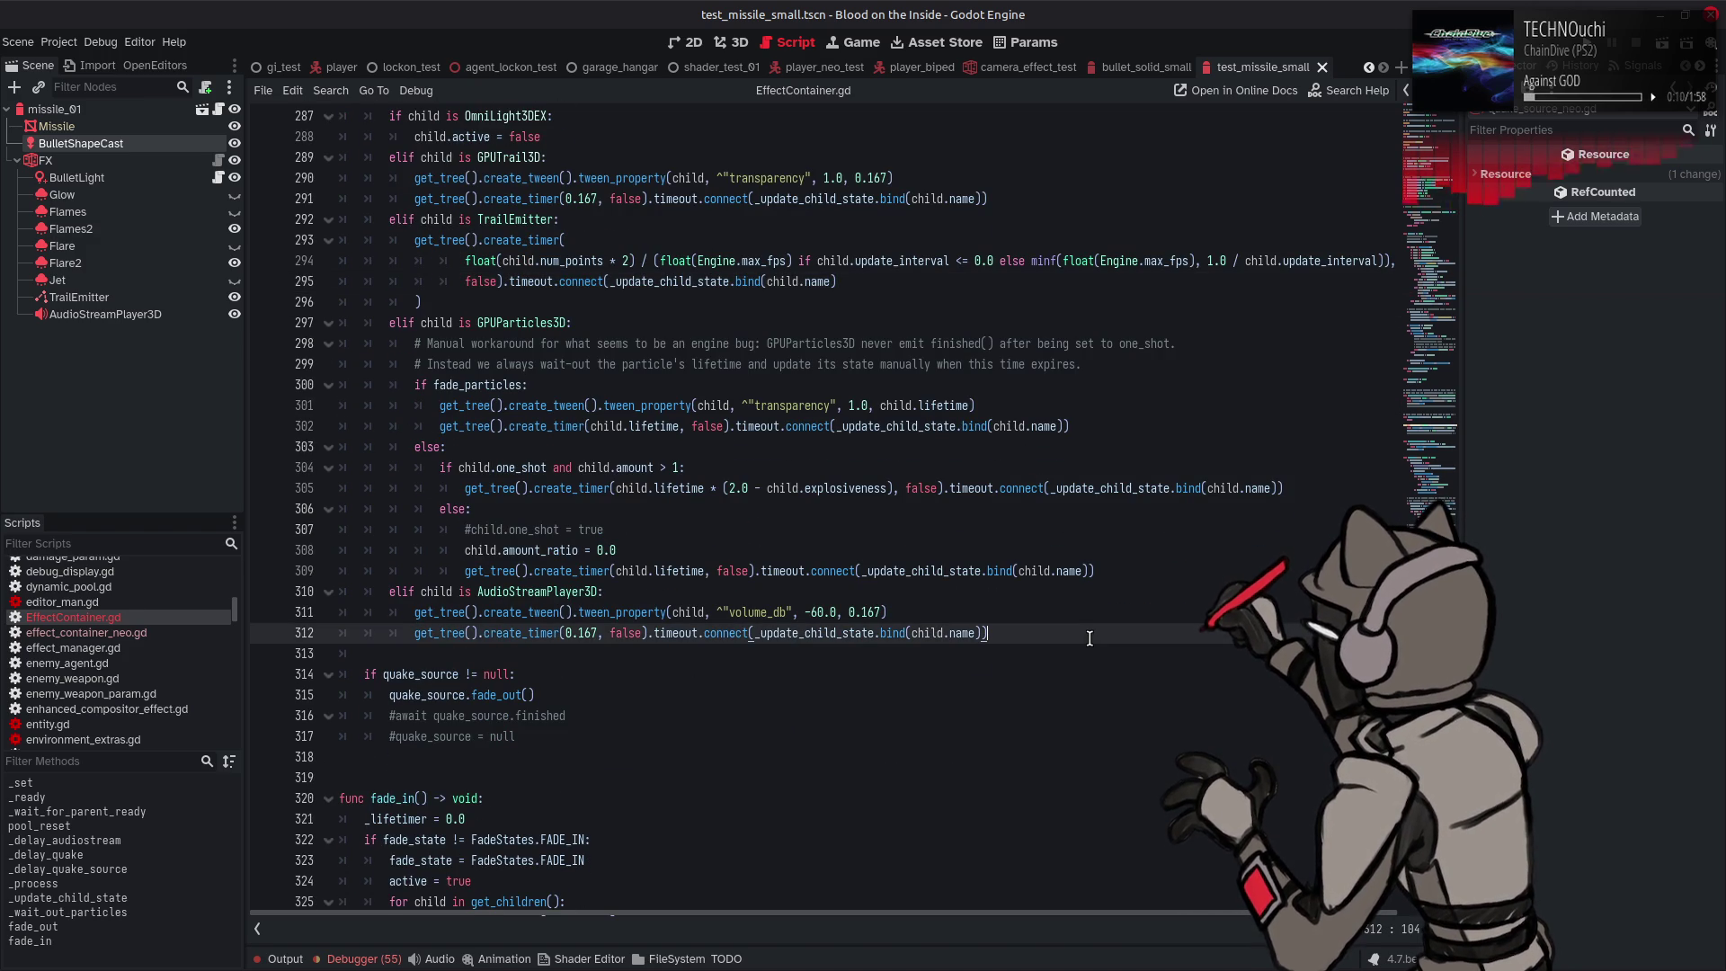
{"action": "key", "text": "ctrl+s"}
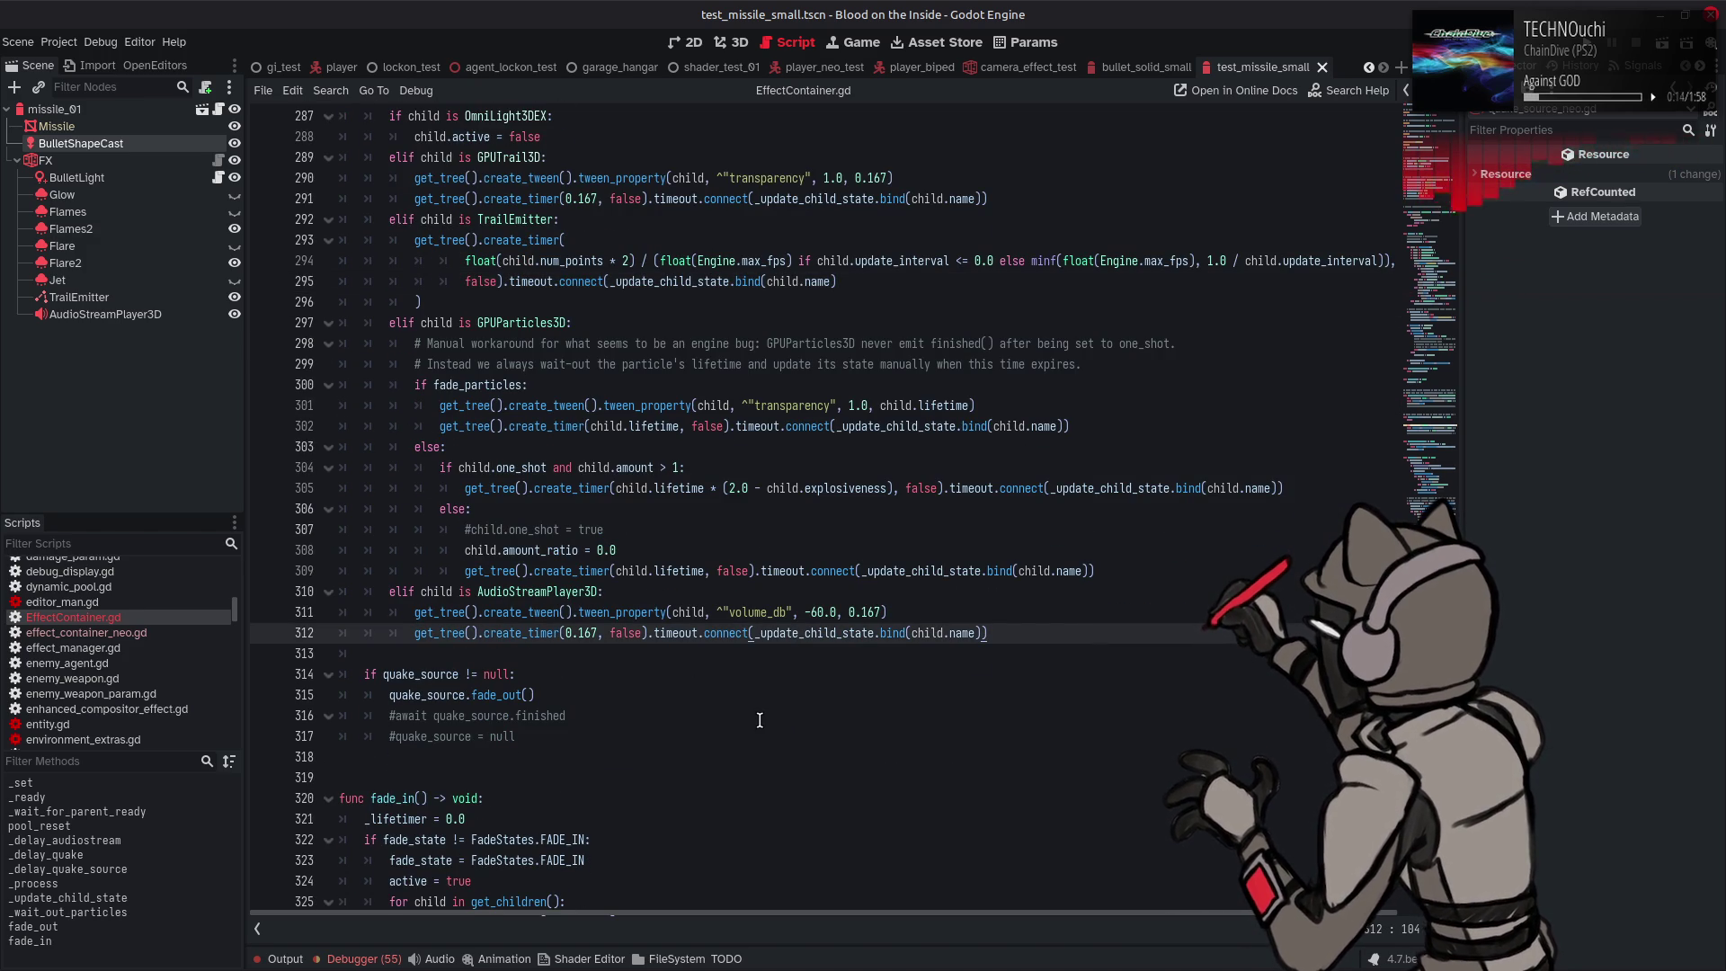
{"action": "scroll", "coordinate": [760, 720], "scroll_direction": "up", "scroll_amount": 3}
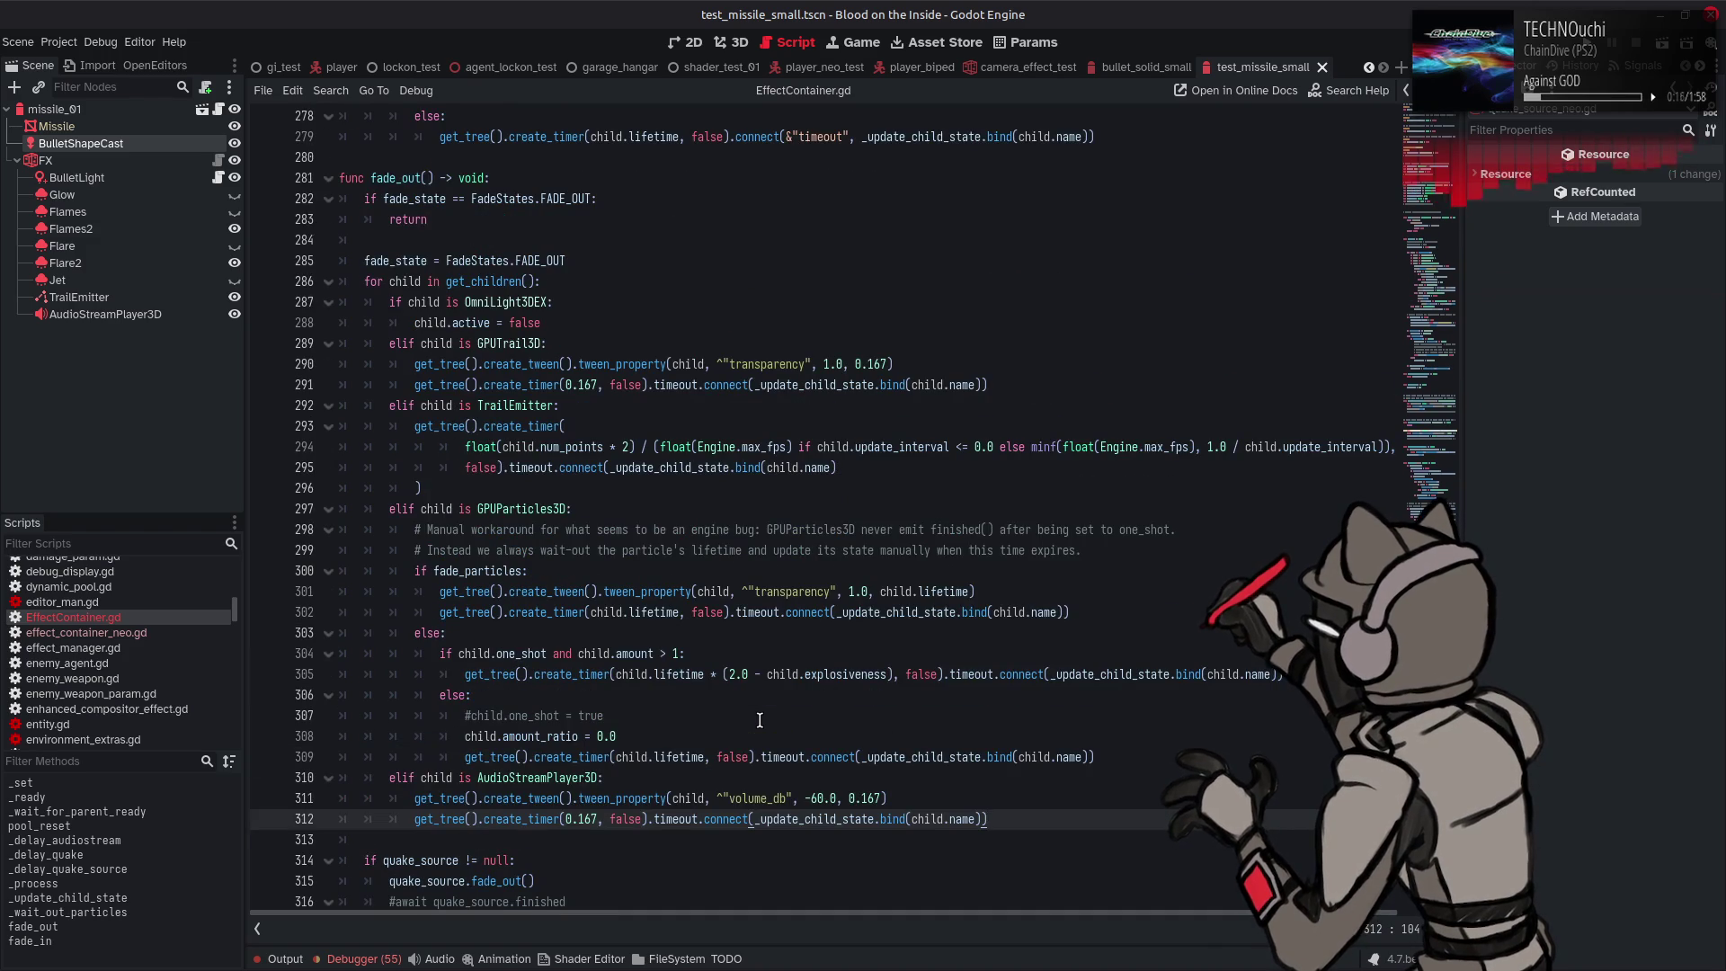
{"action": "scroll", "coordinate": [759, 720], "scroll_direction": "down", "scroll_amount": 1}
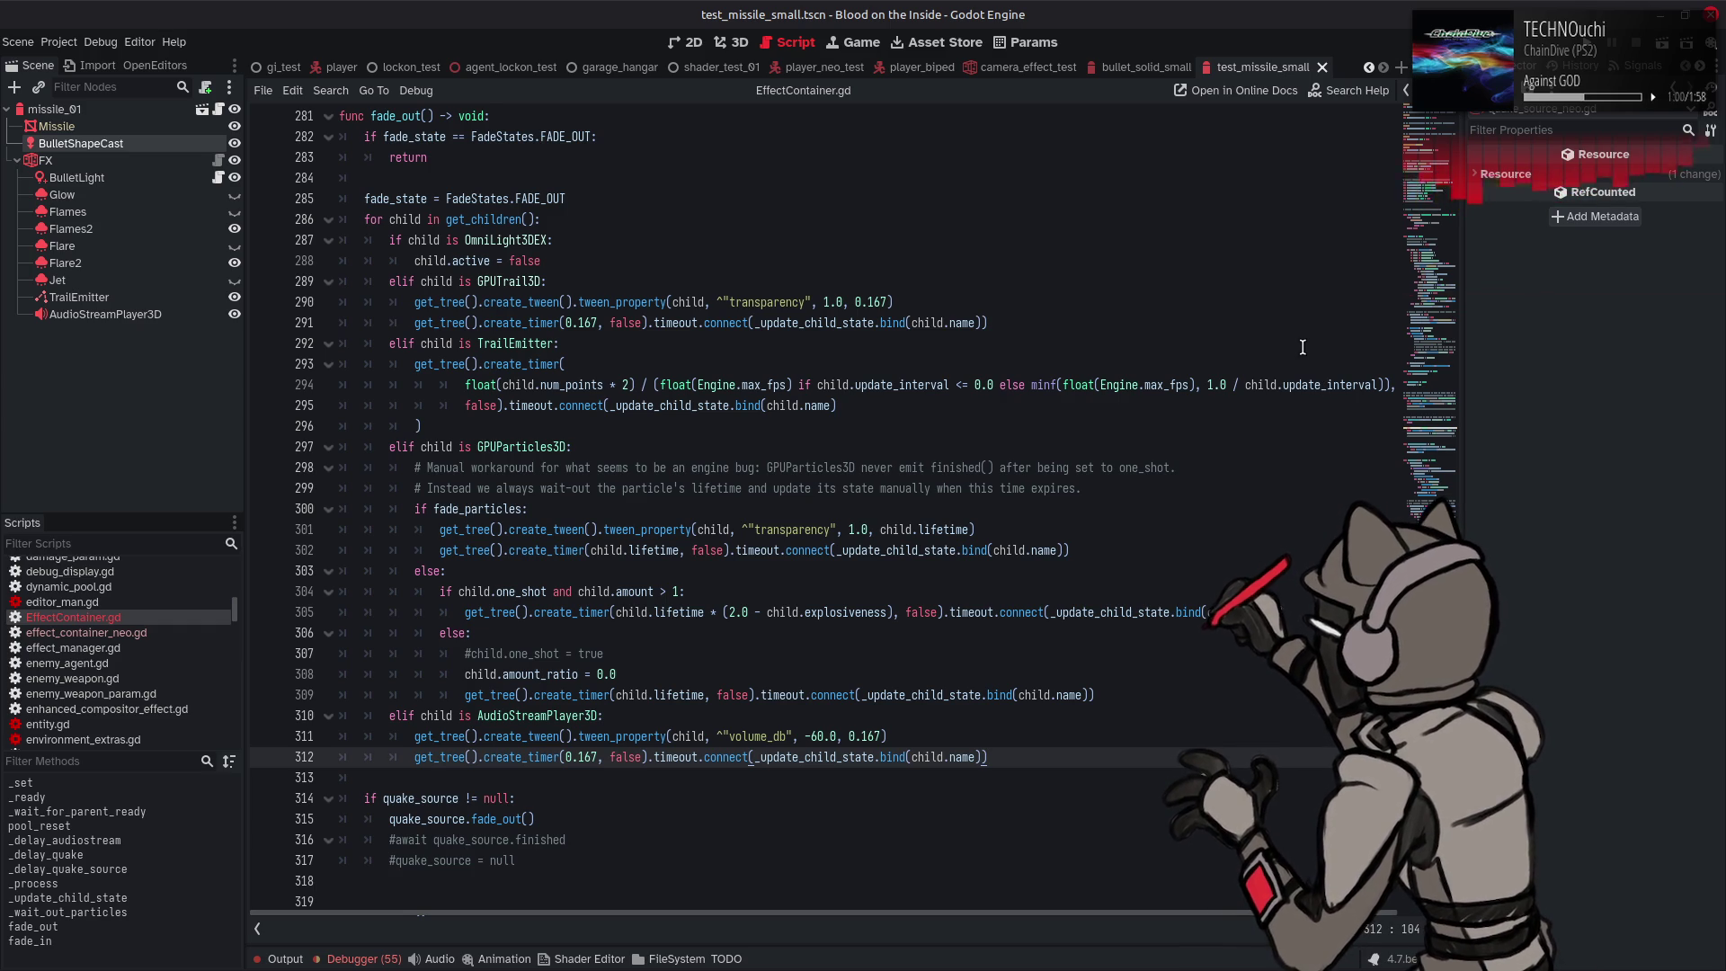
{"action": "mouse_move", "coordinate": [1348, 969]}
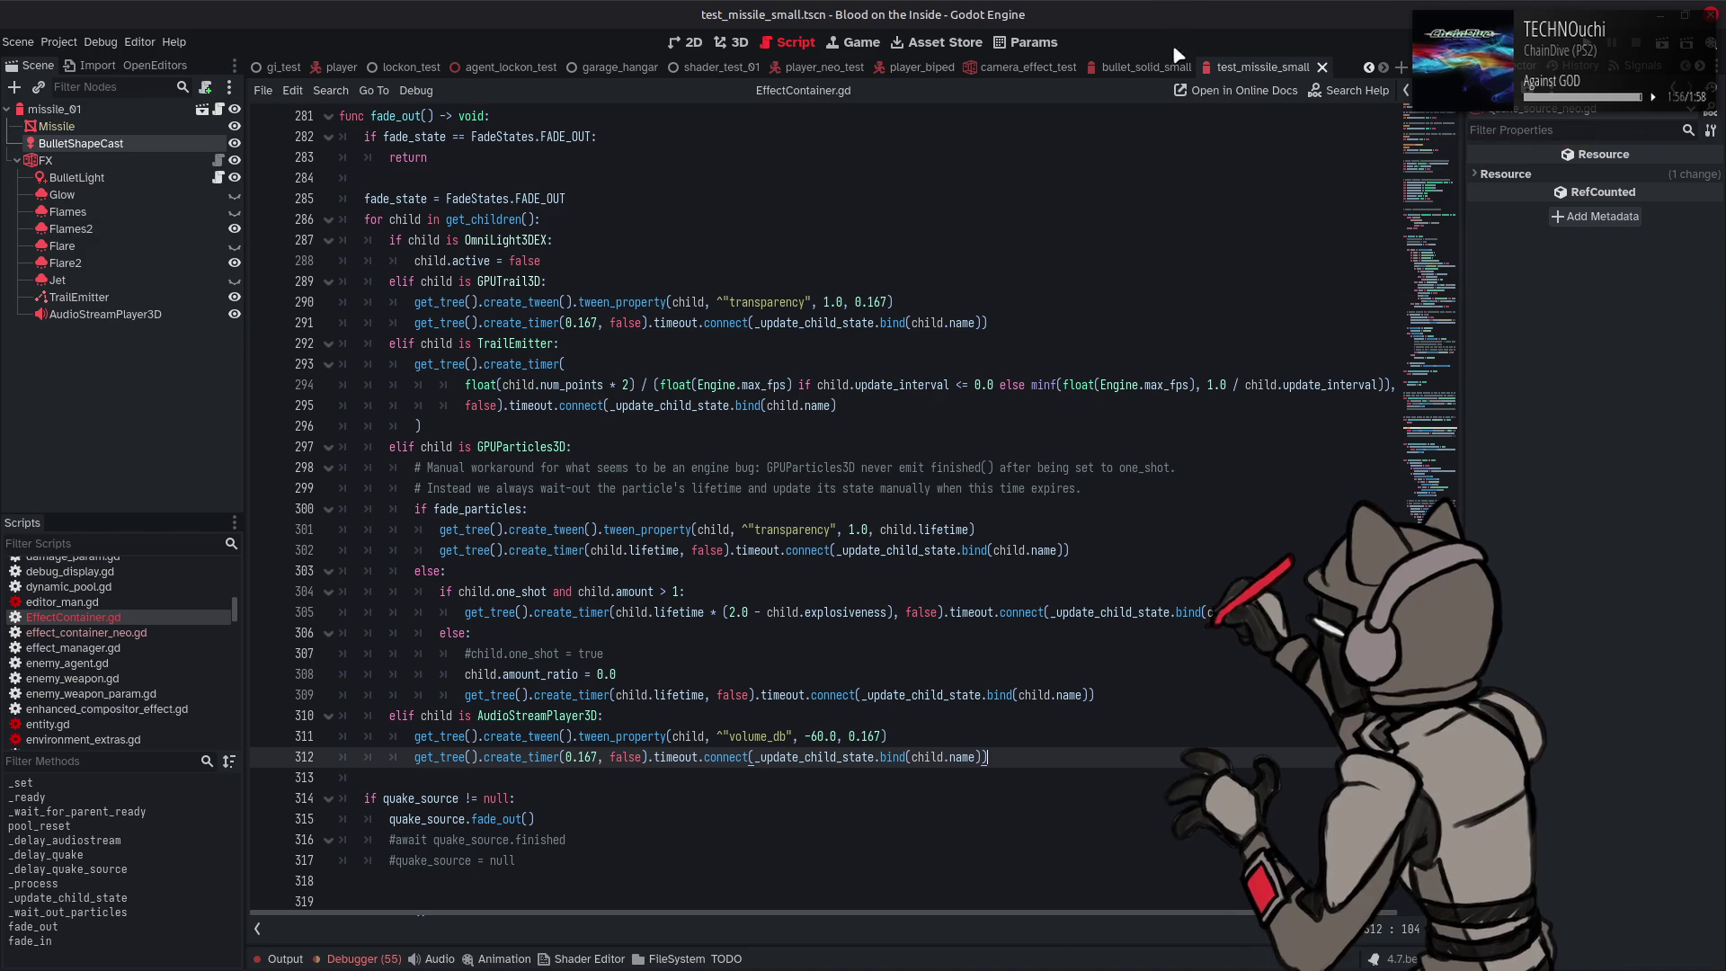
{"action": "left_click", "coordinate": [1142, 674]}
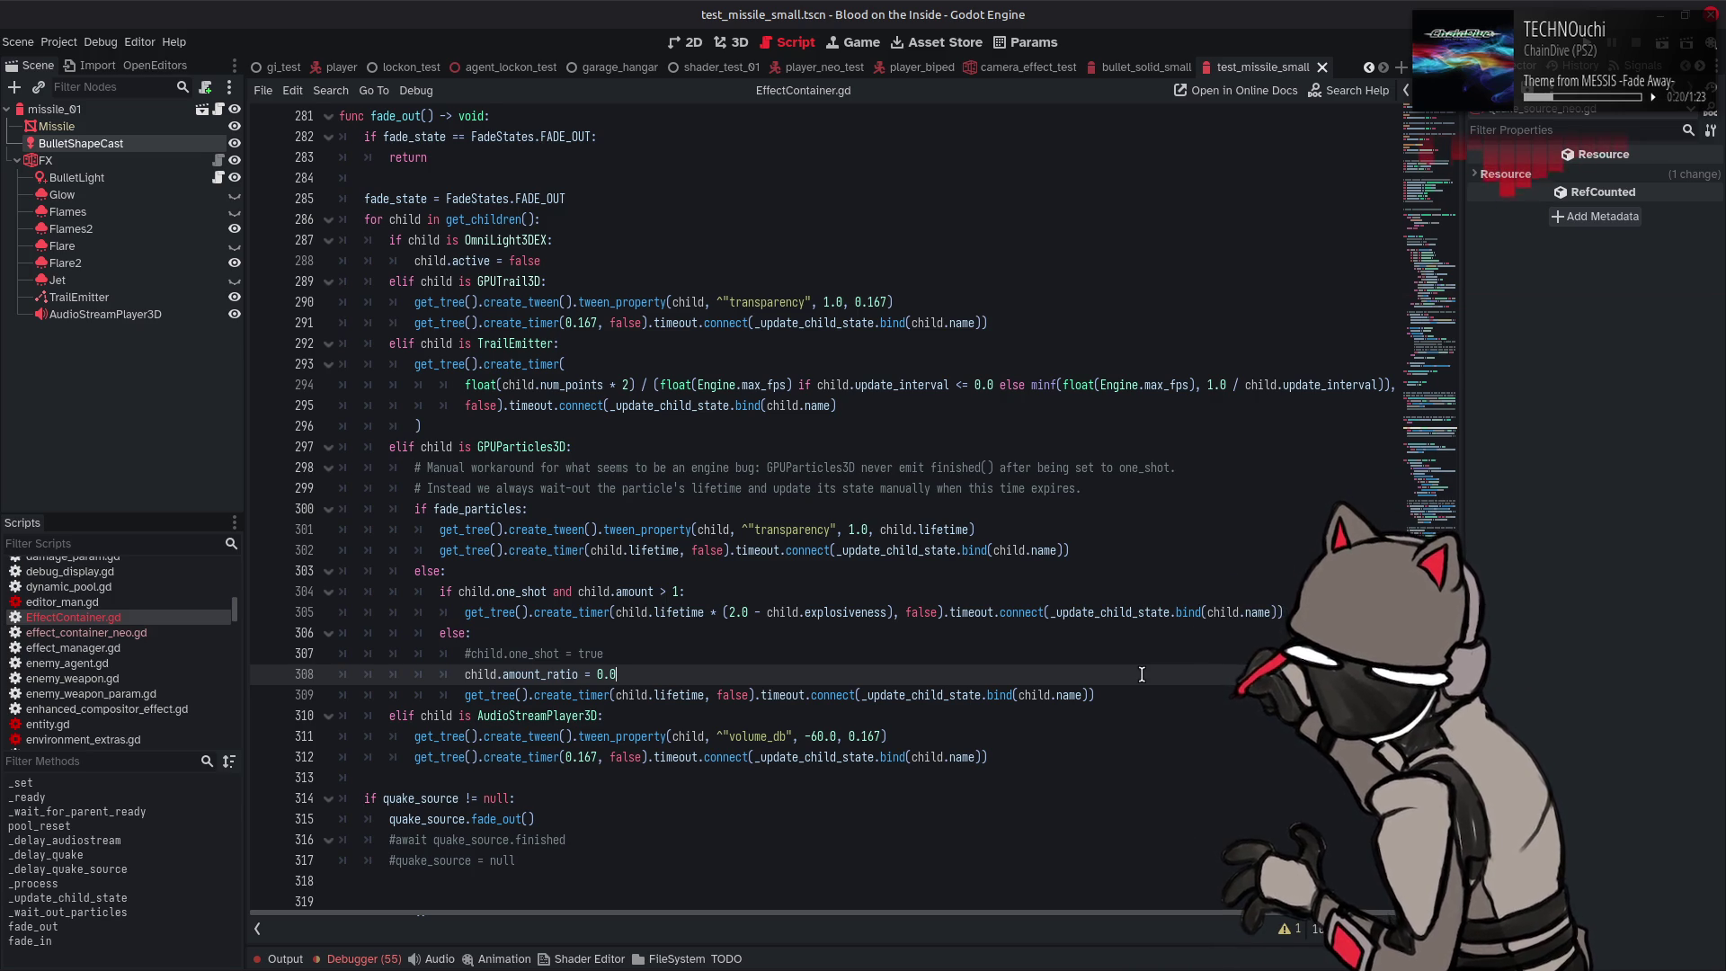
{"action": "left_click", "coordinate": [1150, 696]}
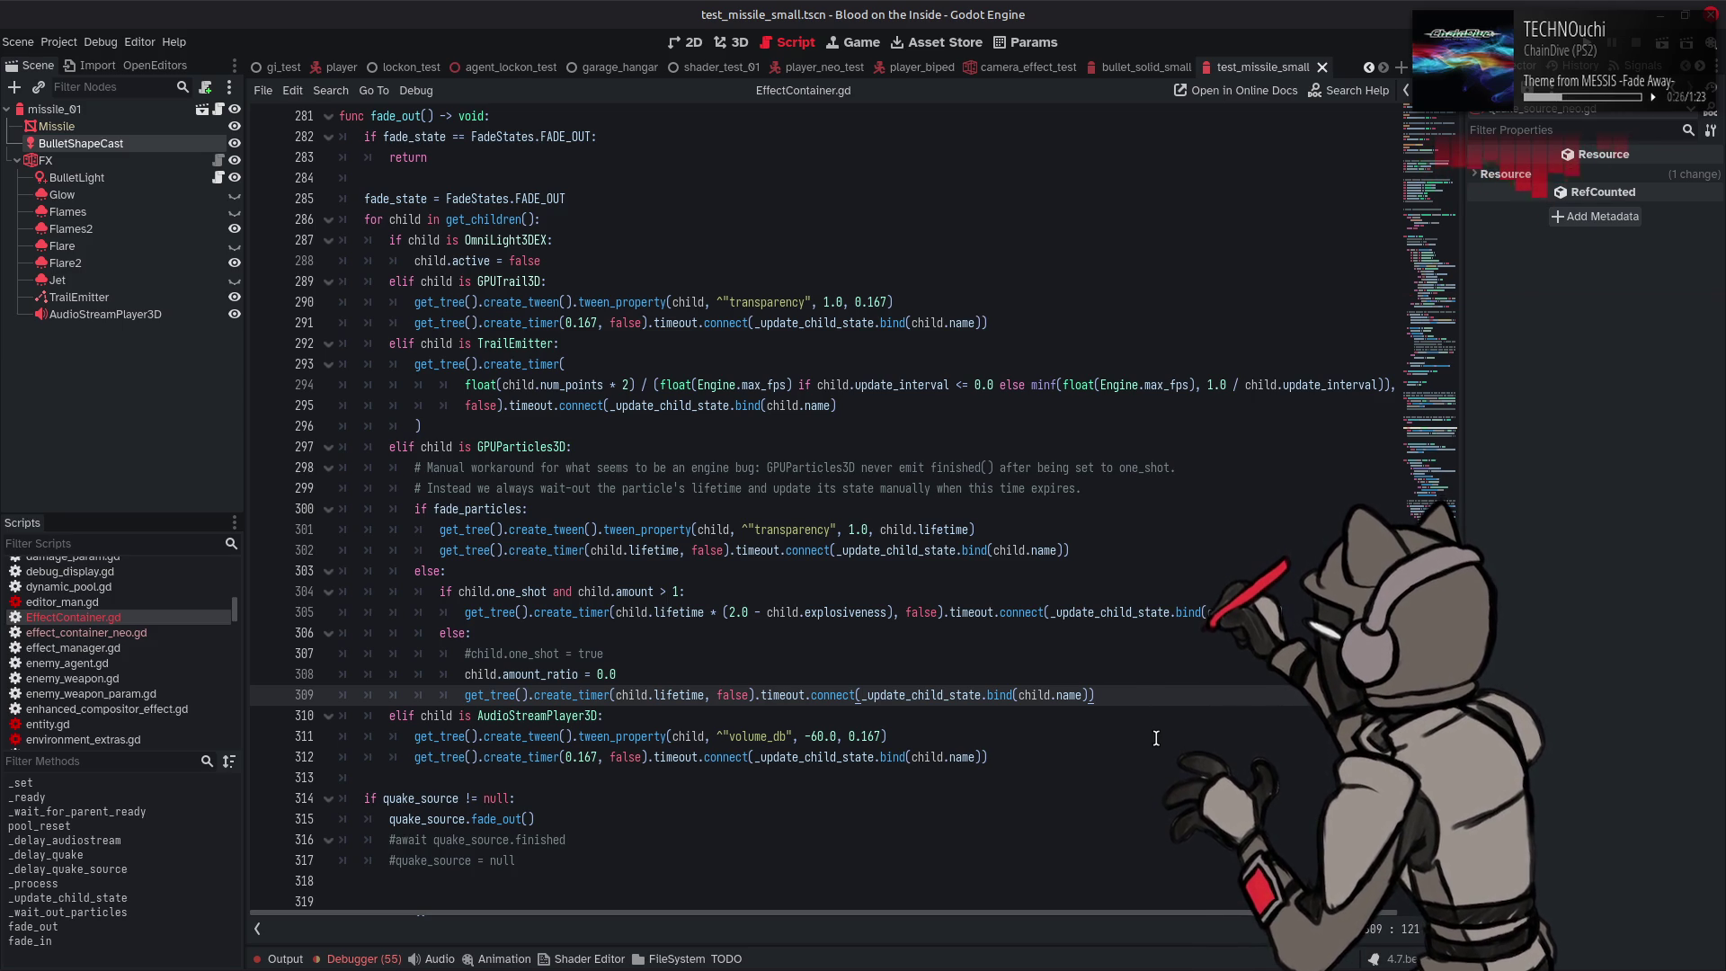
{"action": "left_click", "coordinate": [1150, 739]}
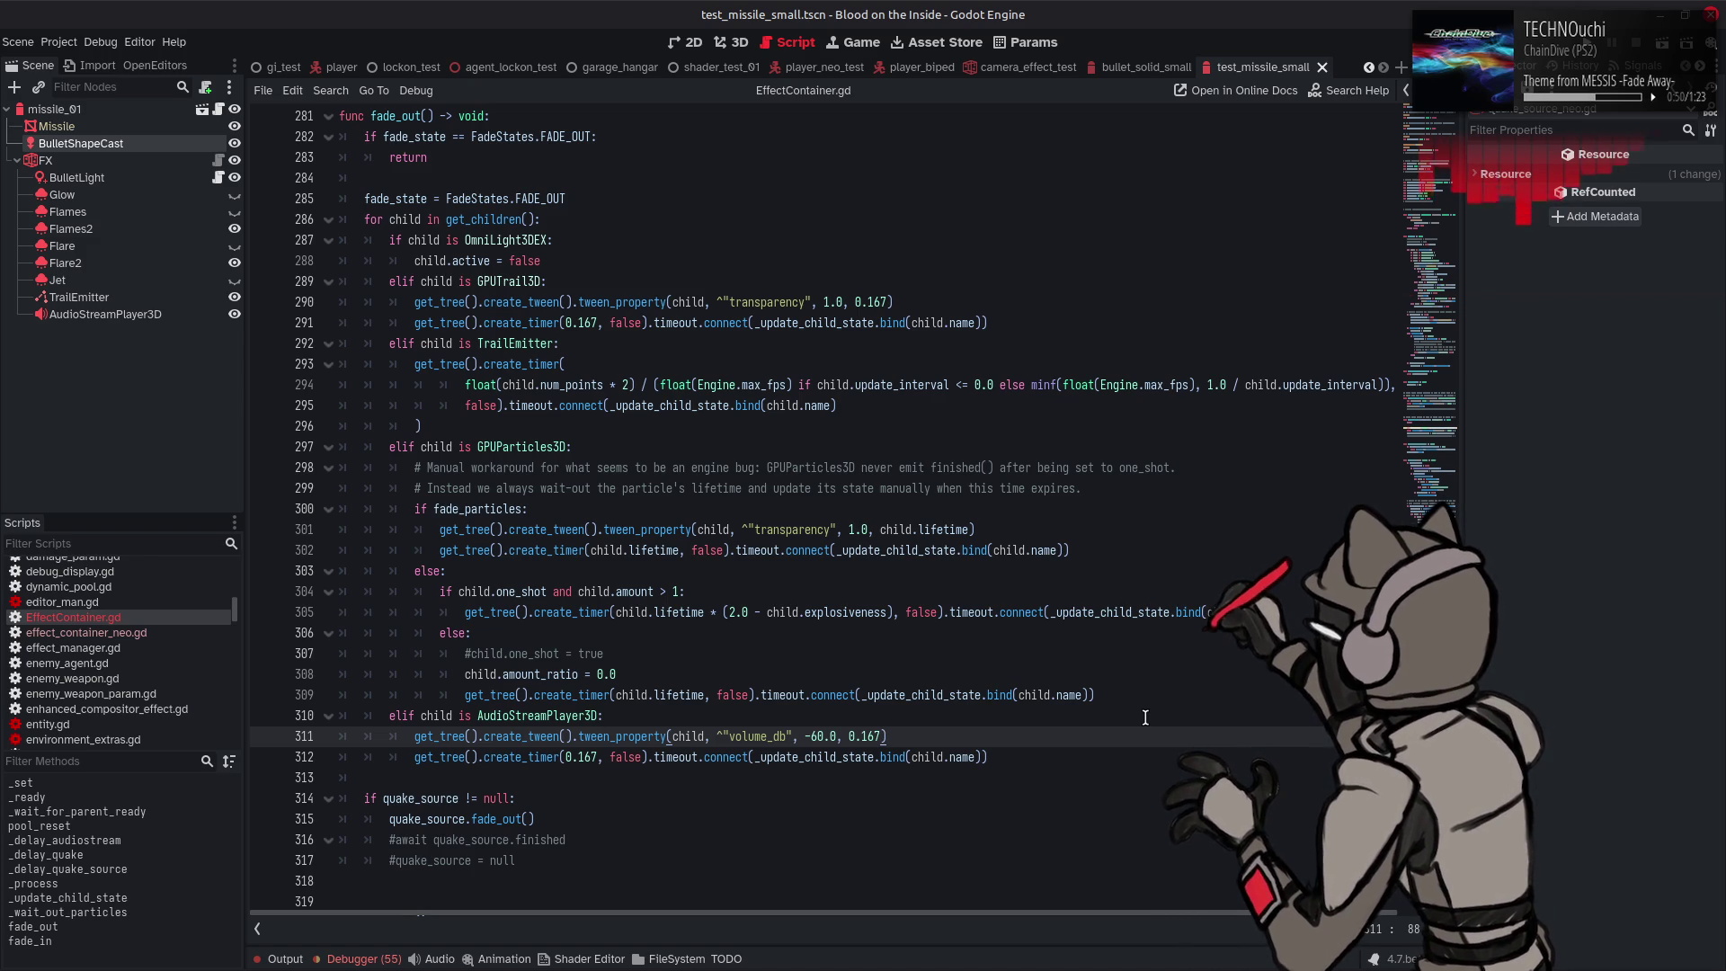
Save the scene and script, then bring up Notepad++ showing bloom_downsample.glsl
{"action": "scroll", "coordinate": [1145, 716], "scroll_direction": "down", "scroll_amount": 4}
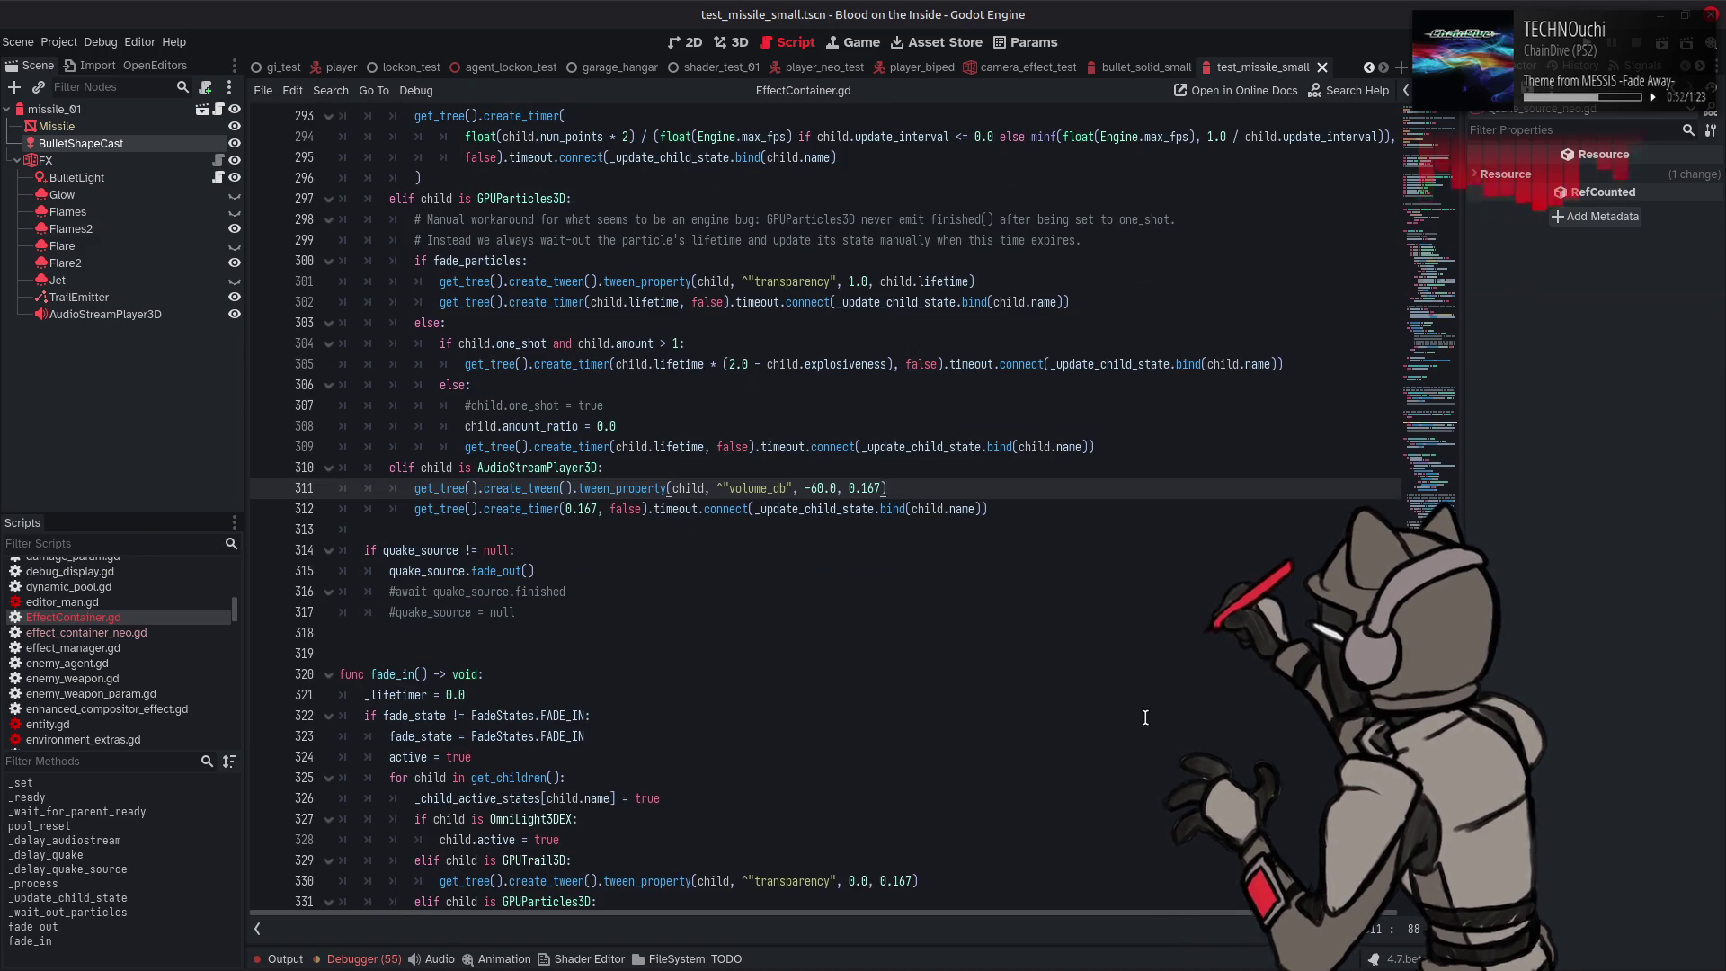
{"action": "scroll", "coordinate": [1137, 698], "scroll_direction": "down", "scroll_amount": 3}
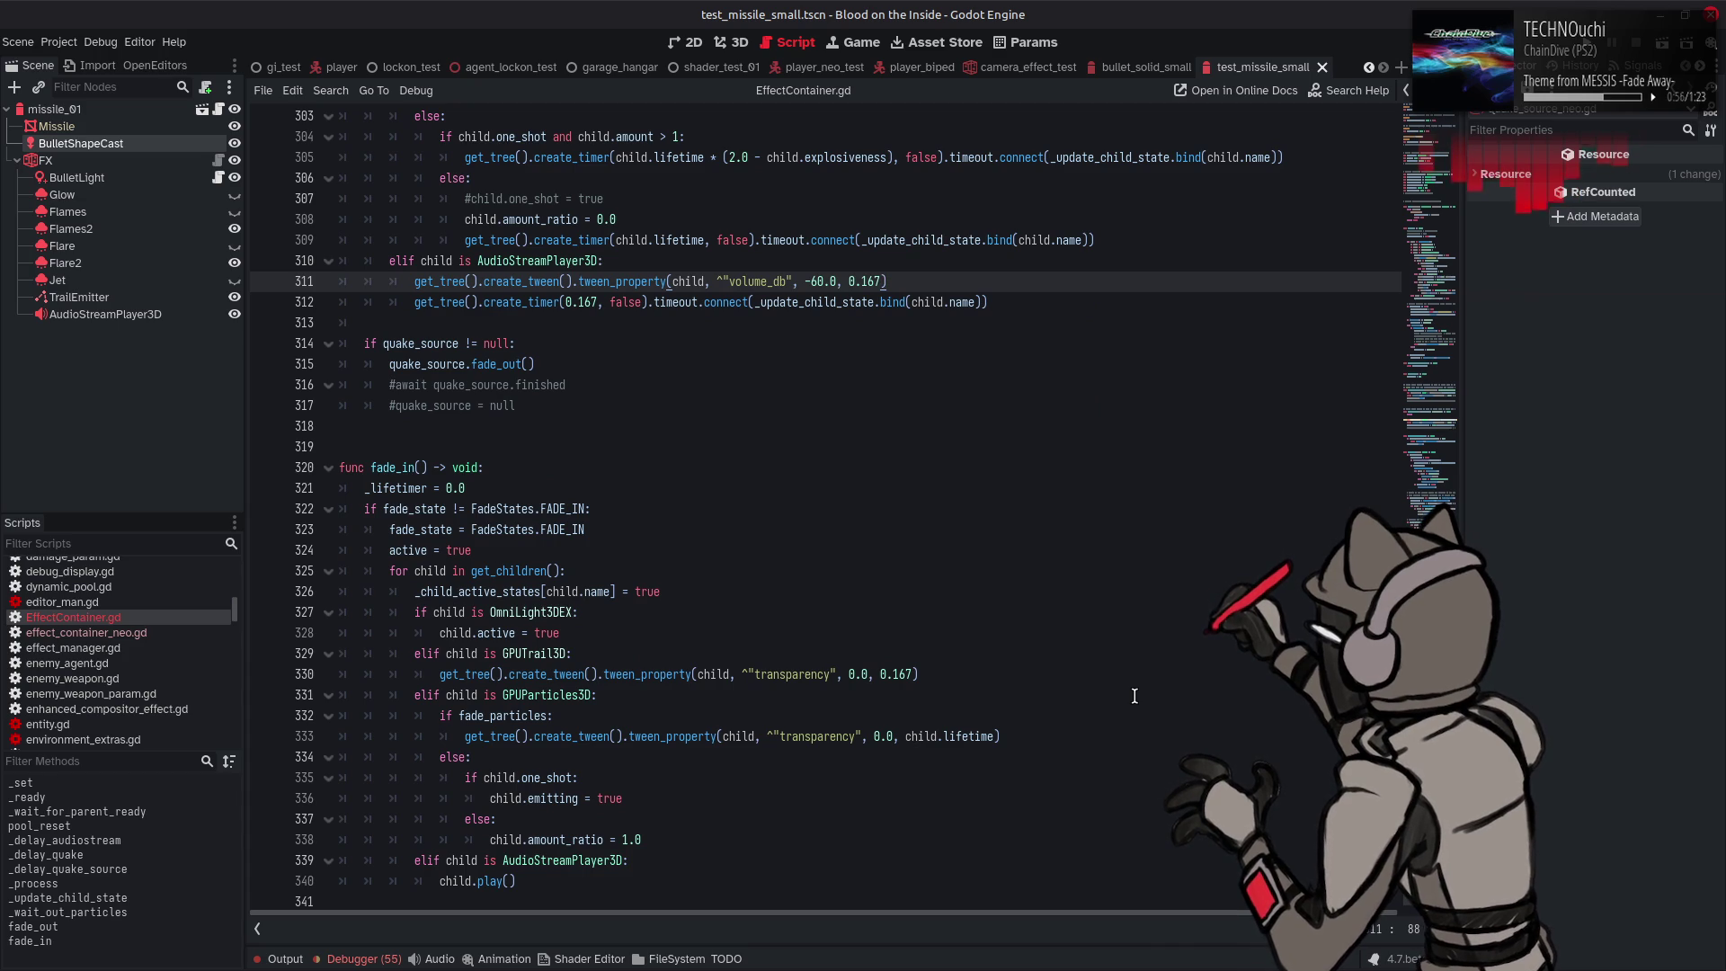
{"action": "scroll", "coordinate": [1134, 696], "scroll_direction": "up", "scroll_amount": 4}
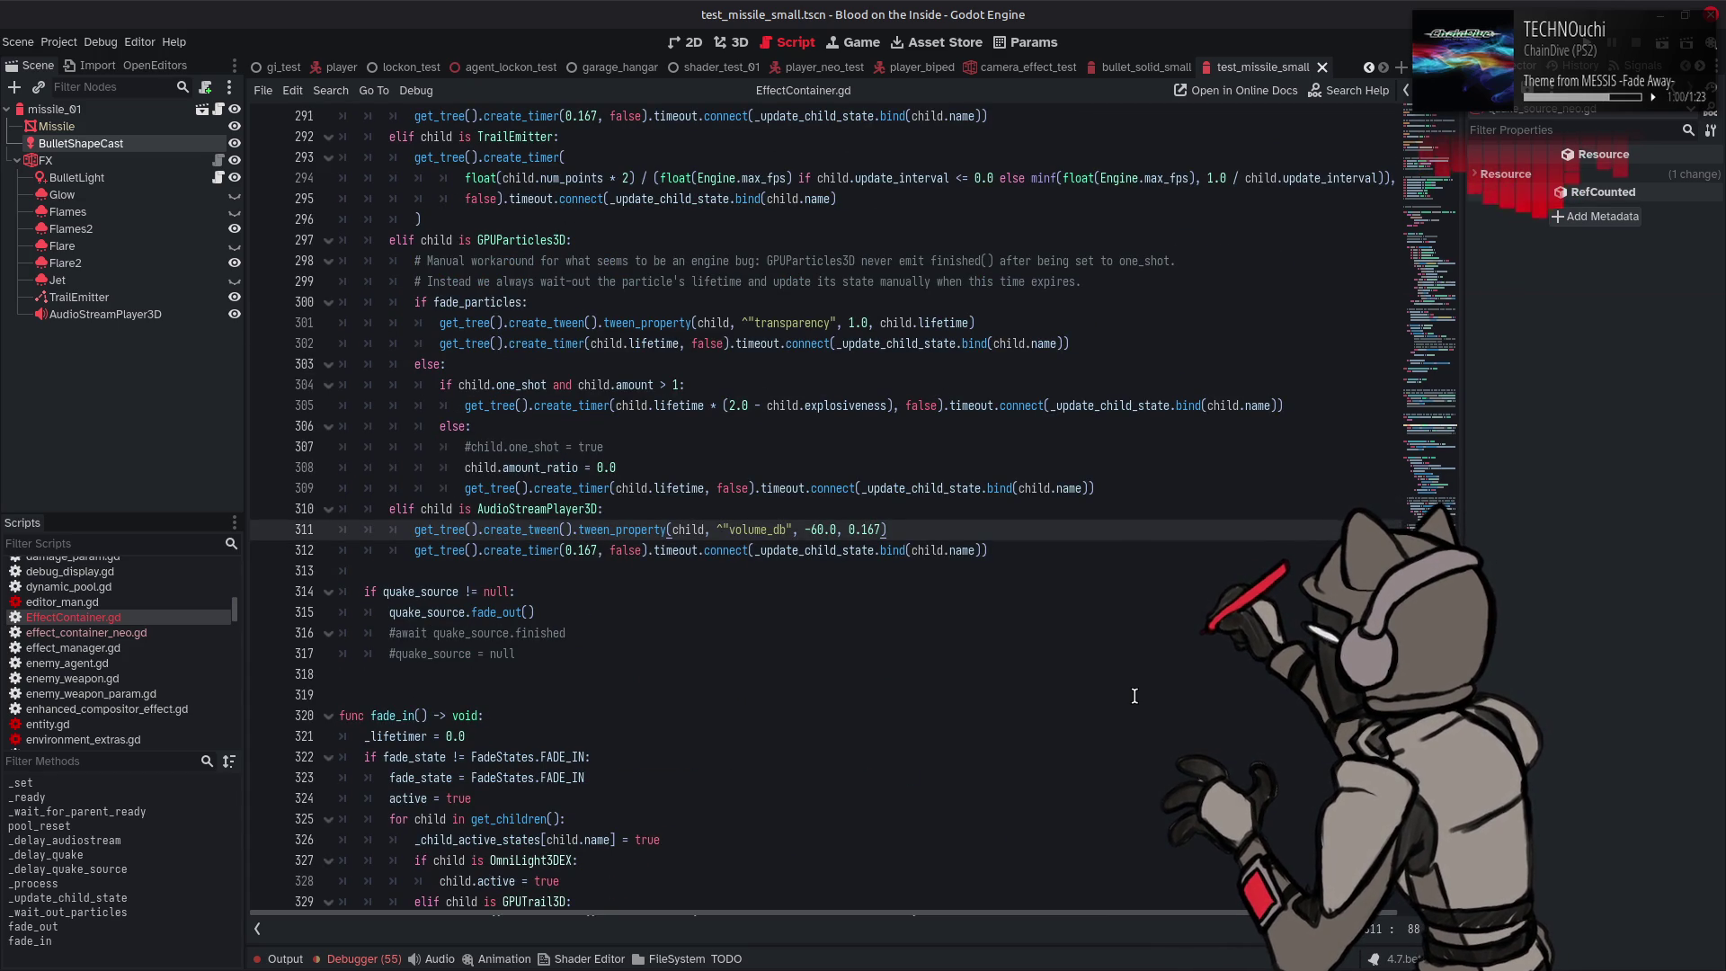
{"action": "scroll", "coordinate": [1106, 736], "scroll_direction": "up", "scroll_amount": 4}
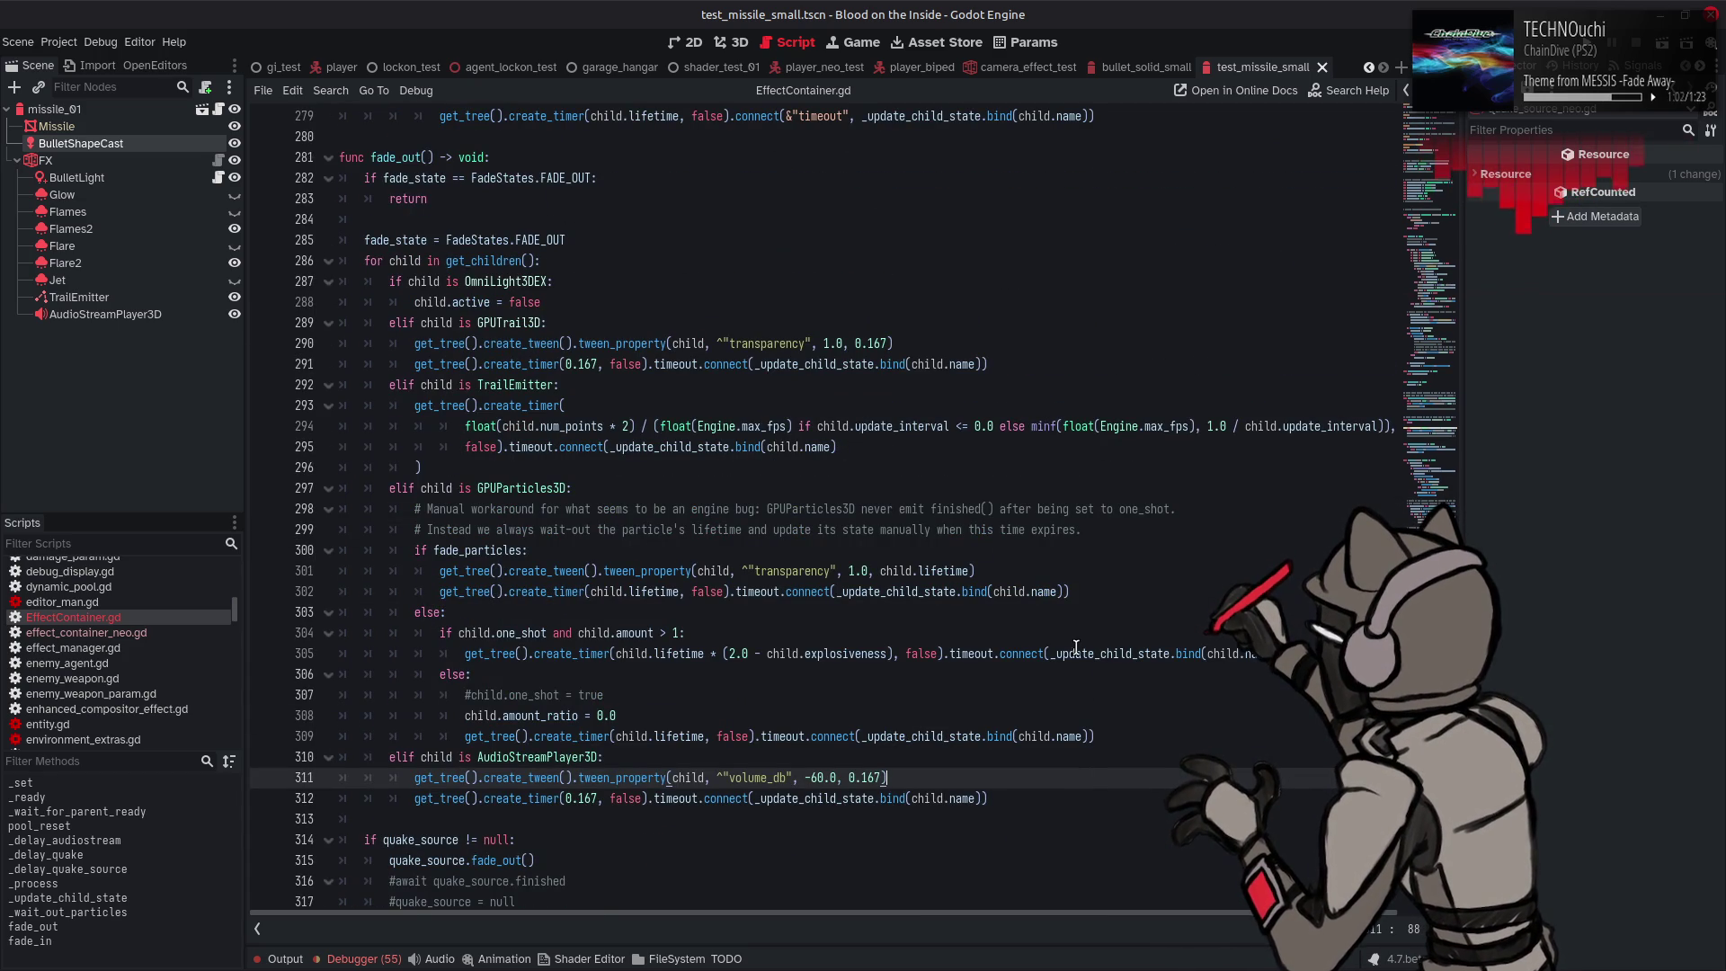
{"action": "key", "text": "ctrl+s"}
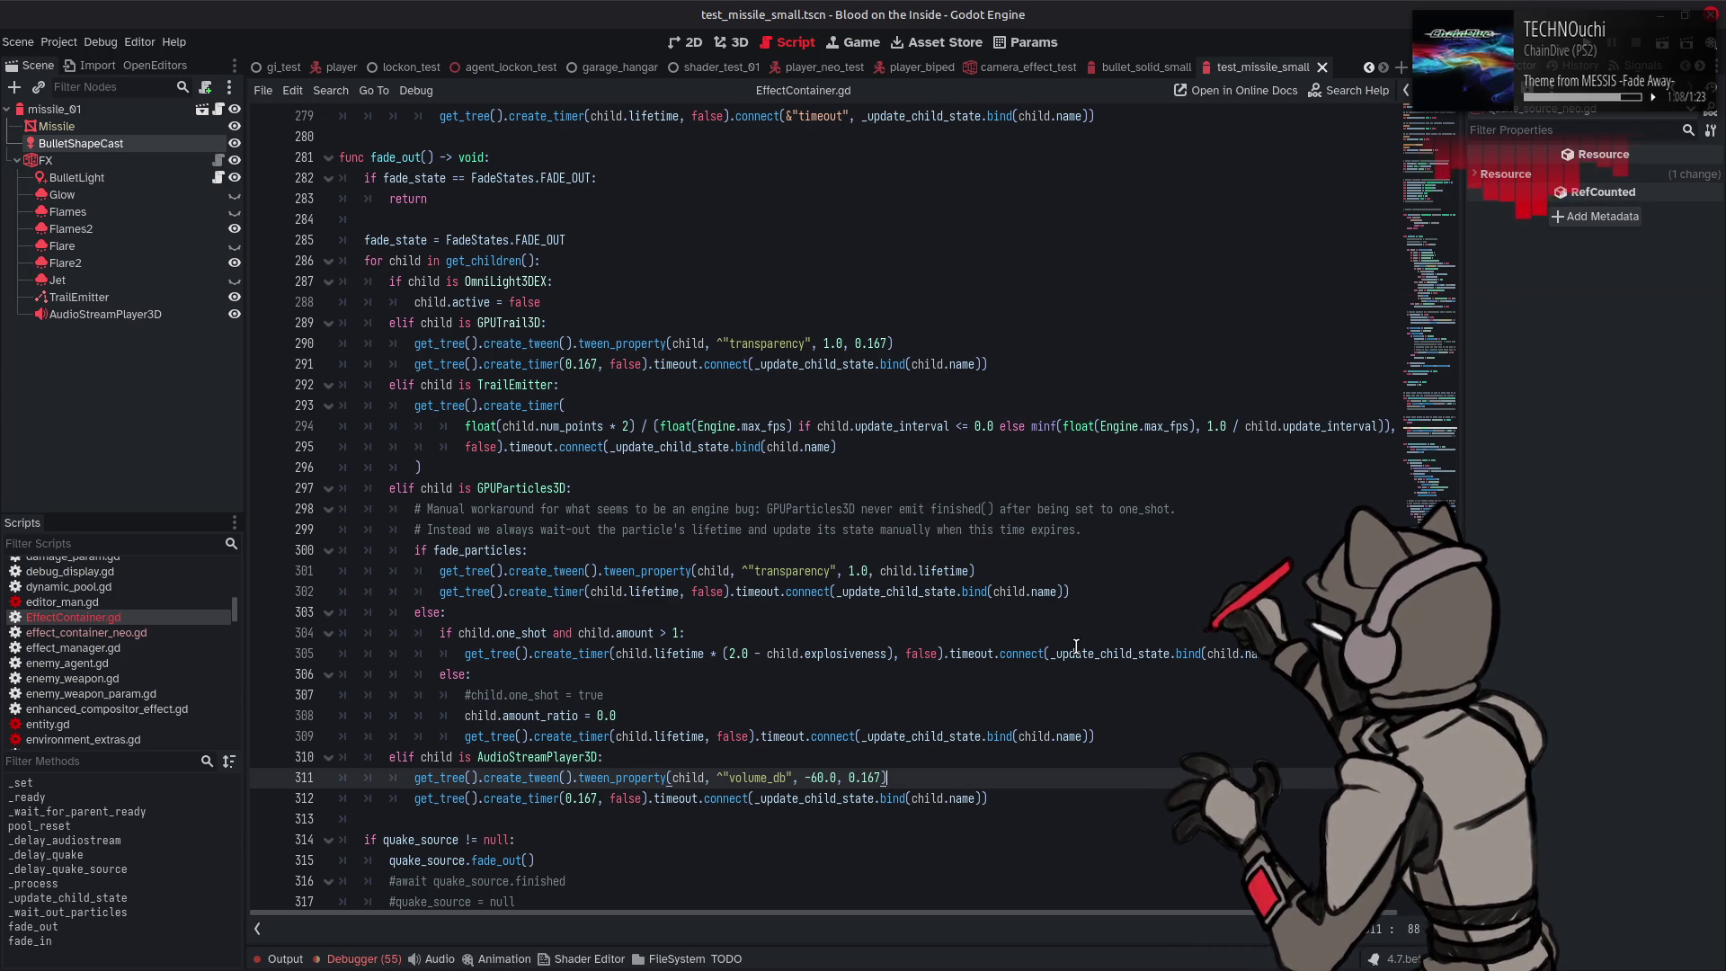
{"action": "key", "text": "ctrl"}
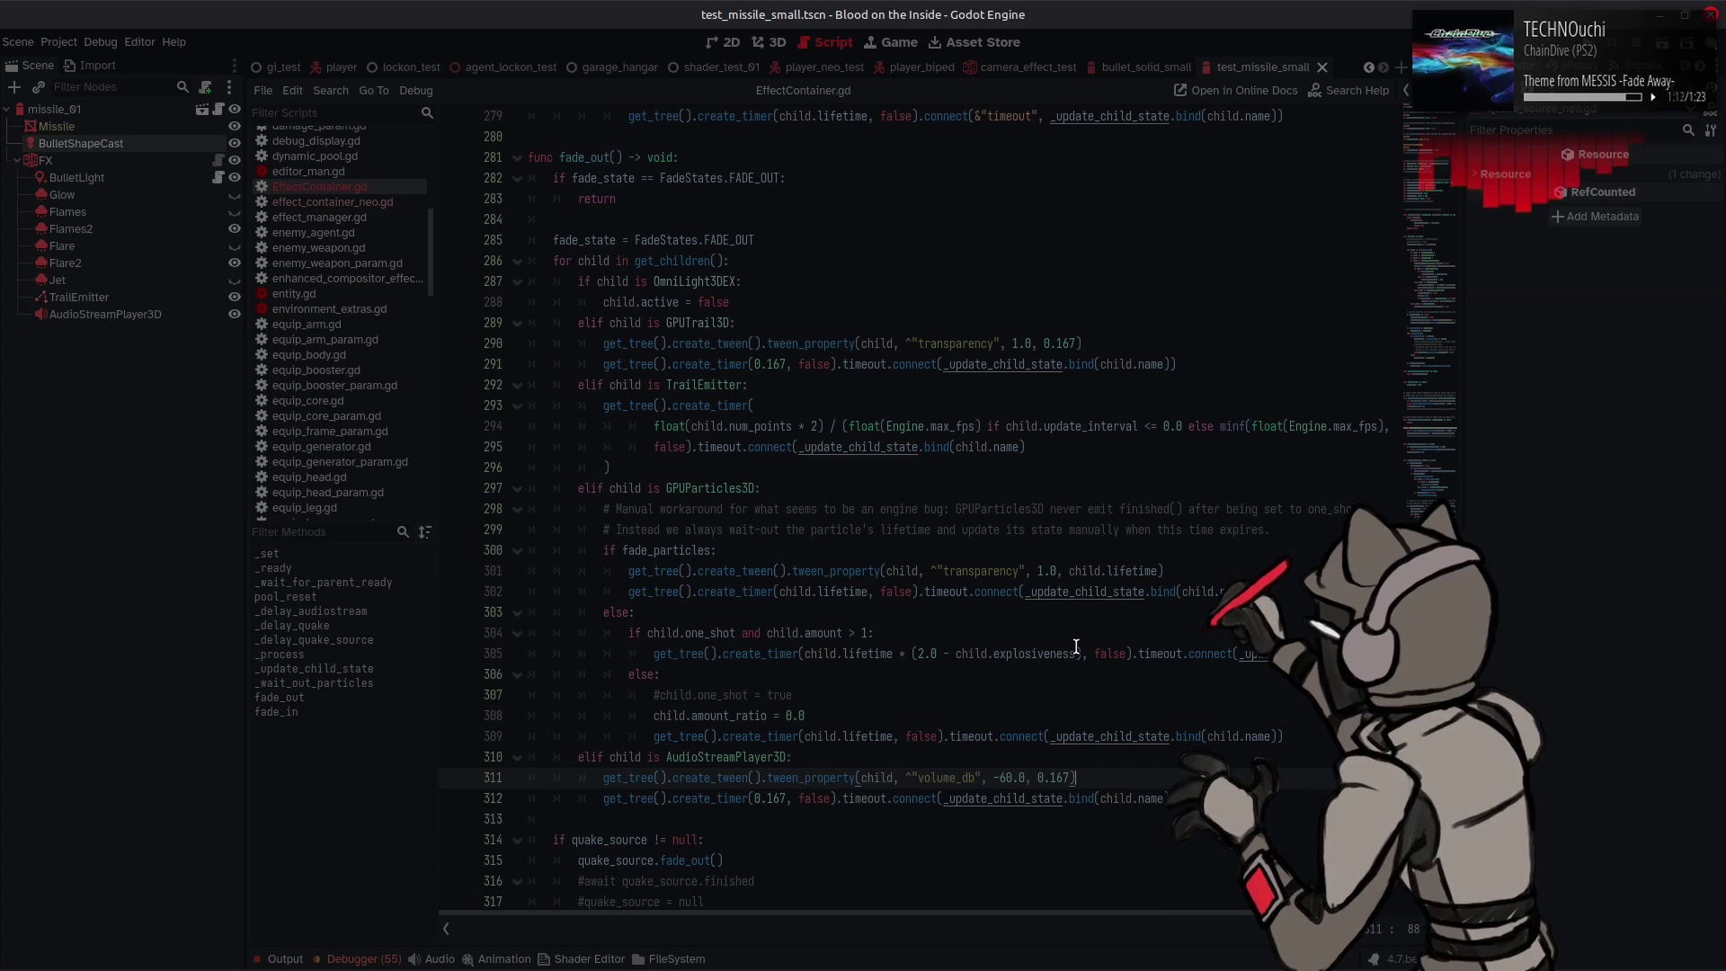
{"action": "key", "text": "alt+Tab"}
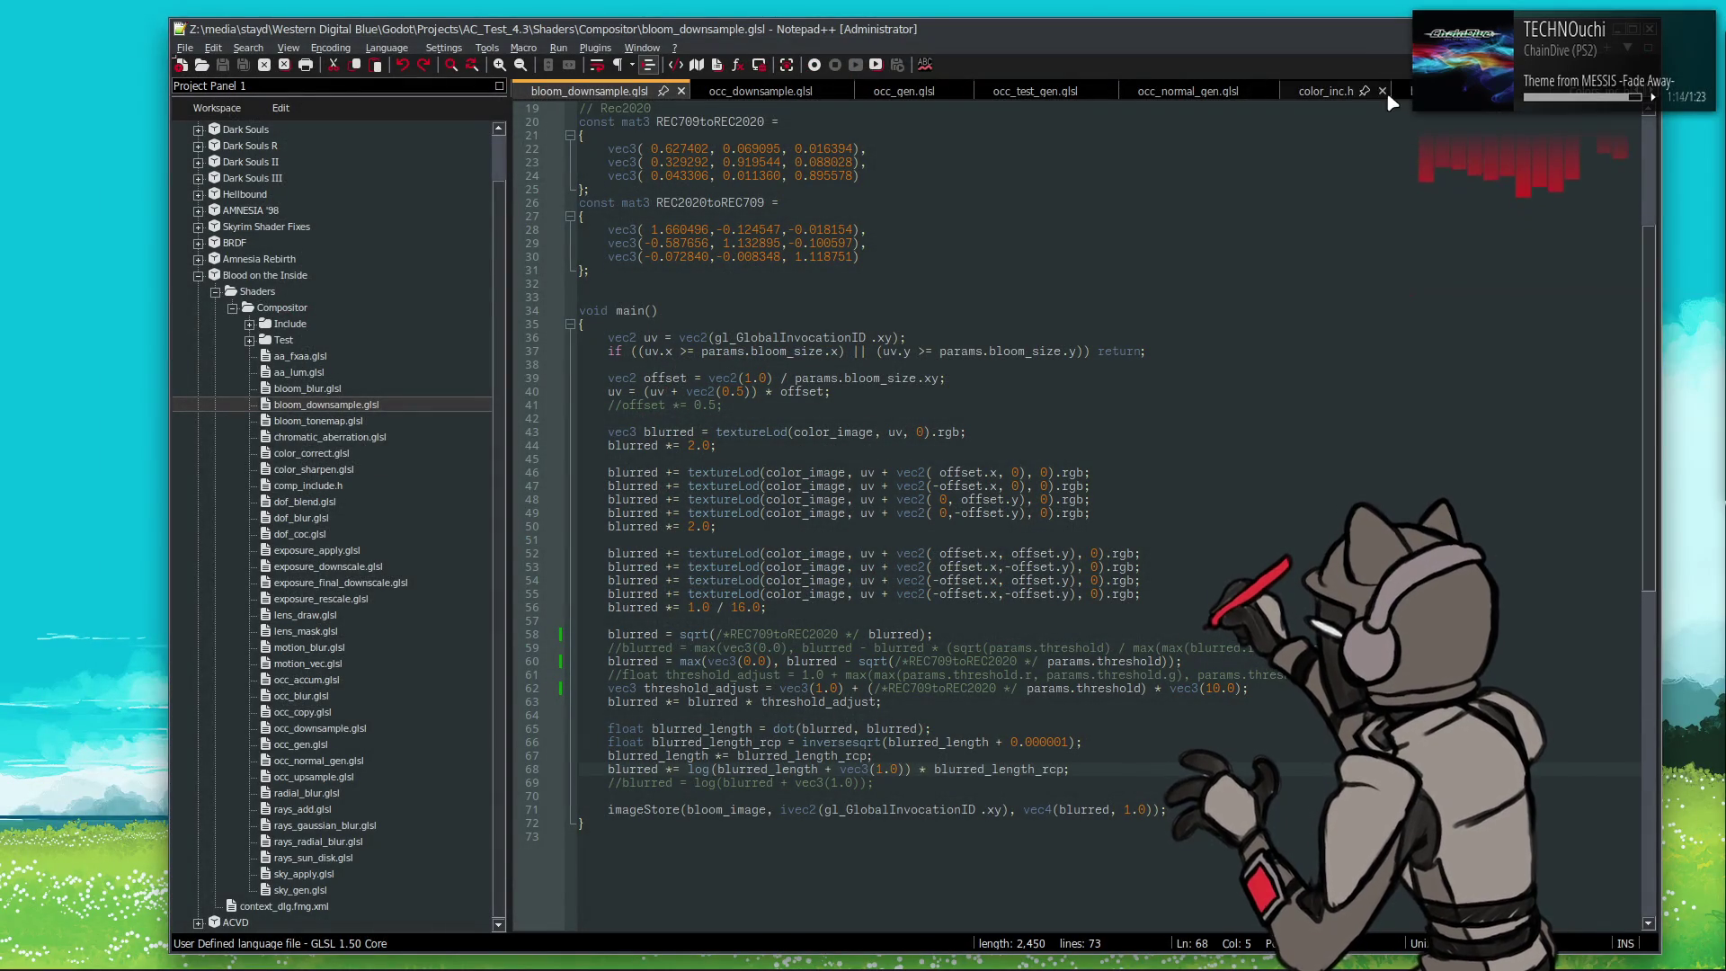